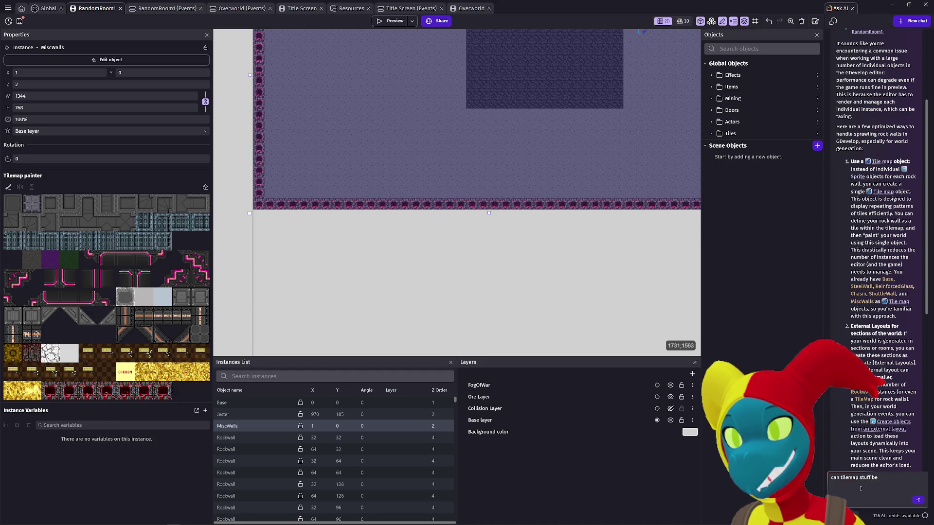
- Ask the AI assistant whether tilemap tiles can be interacted with individually and generate their own ores
text(teracted with individually and also generate their own indi)
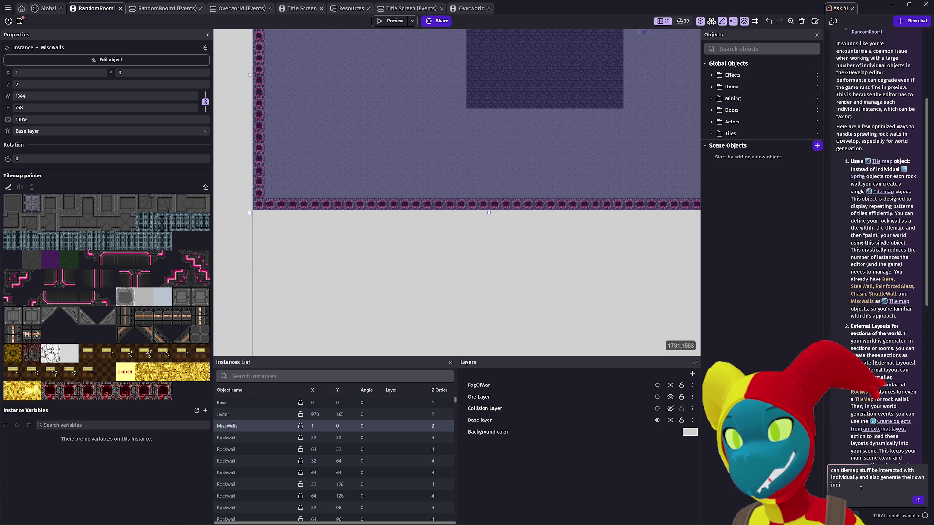
text(vidual)
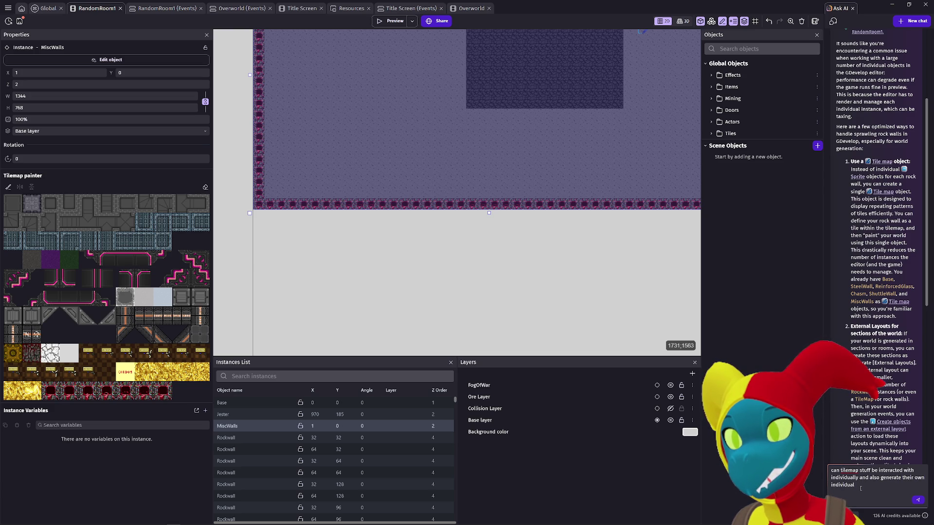
text( ores and stu)
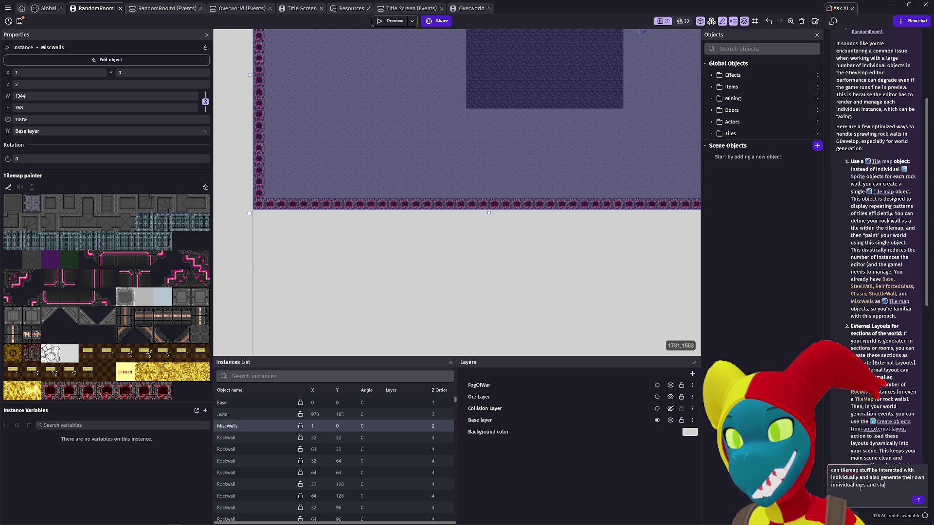
text(ff just the same as)
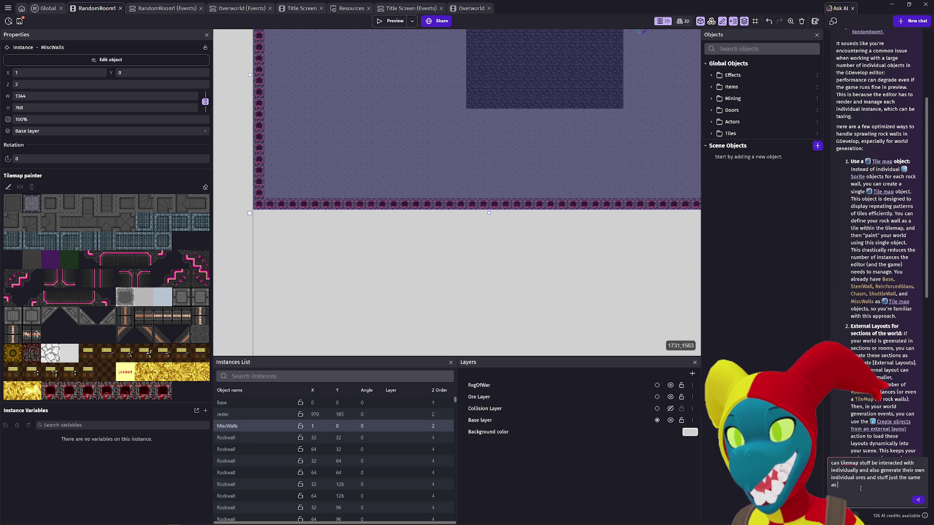
text(e )
text(my current r)
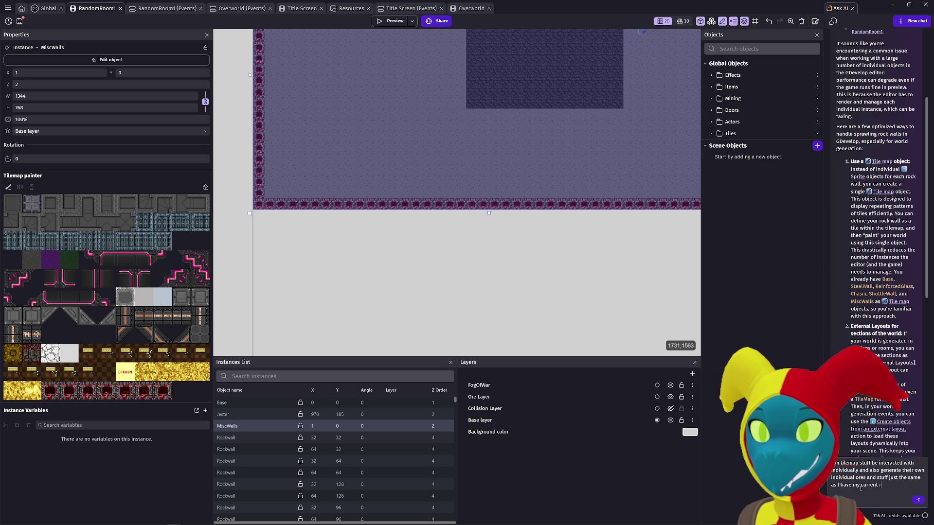
text(ockwall)
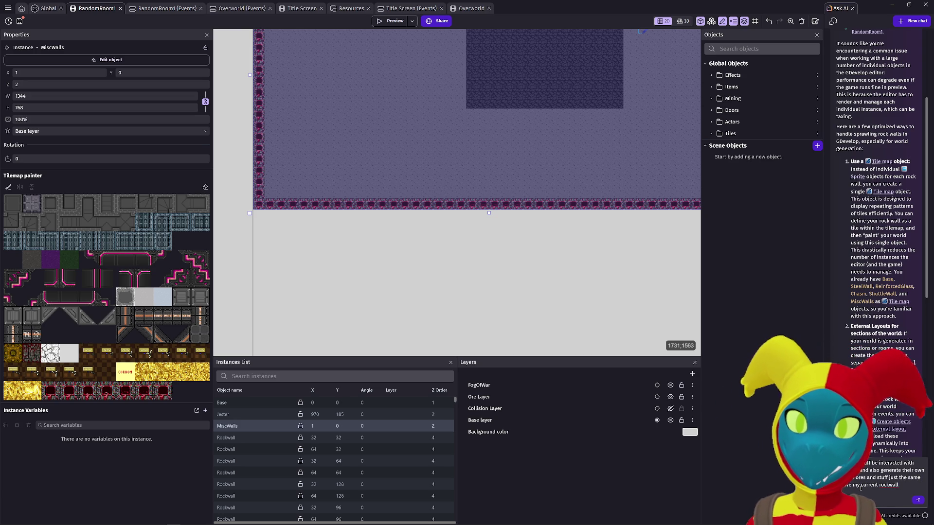
click(920, 500)
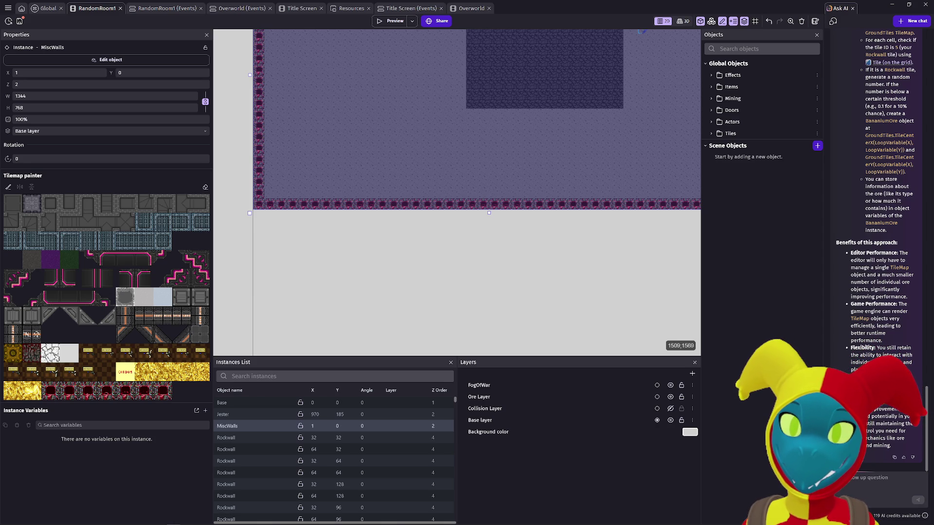
scroll(883, 146, up, 1)
scroll(876, 195, up, 10)
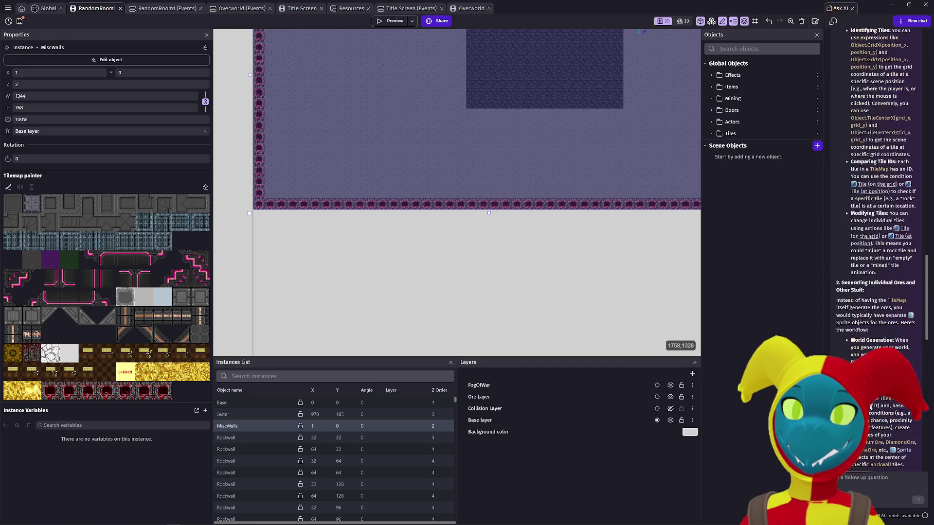
scroll(876, 194, up, 4)
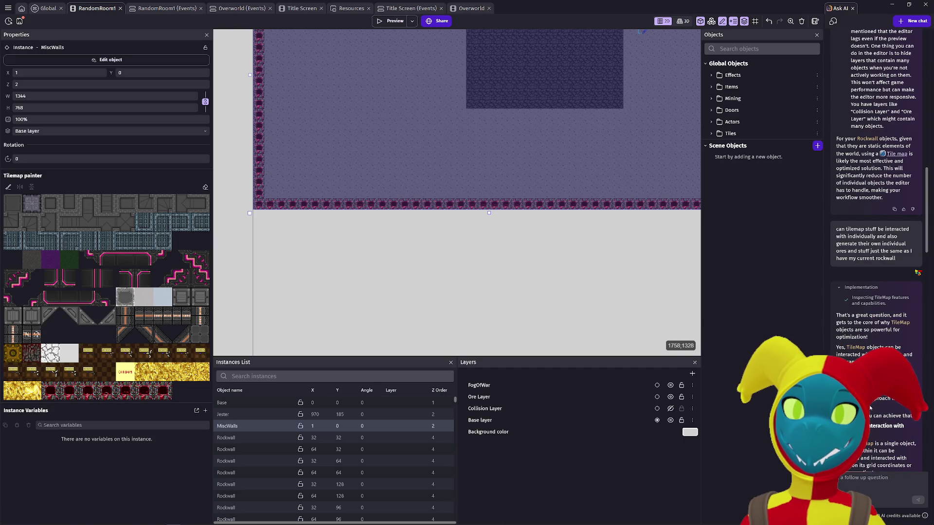
scroll(871, 408, down, 1)
scroll(871, 409, down, 2)
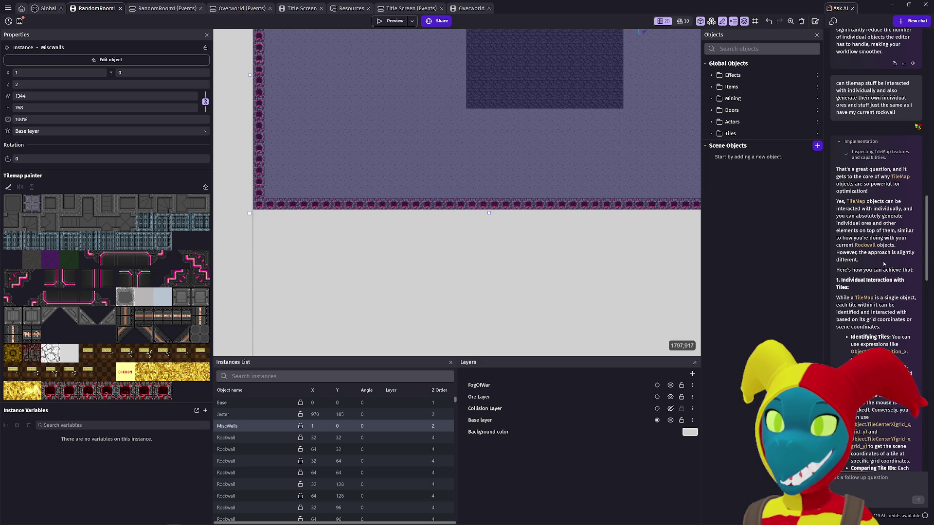
scroll(884, 264, down, 3)
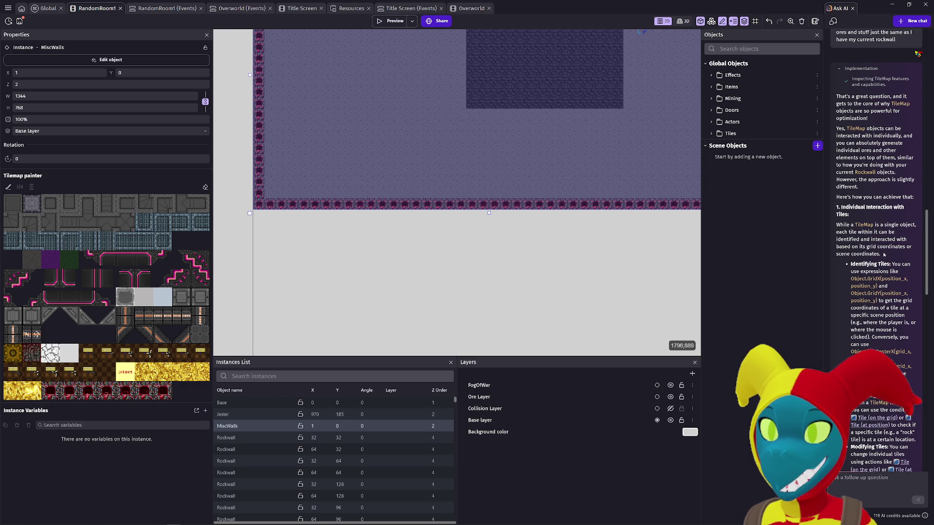
scroll(896, 250, down, 3)
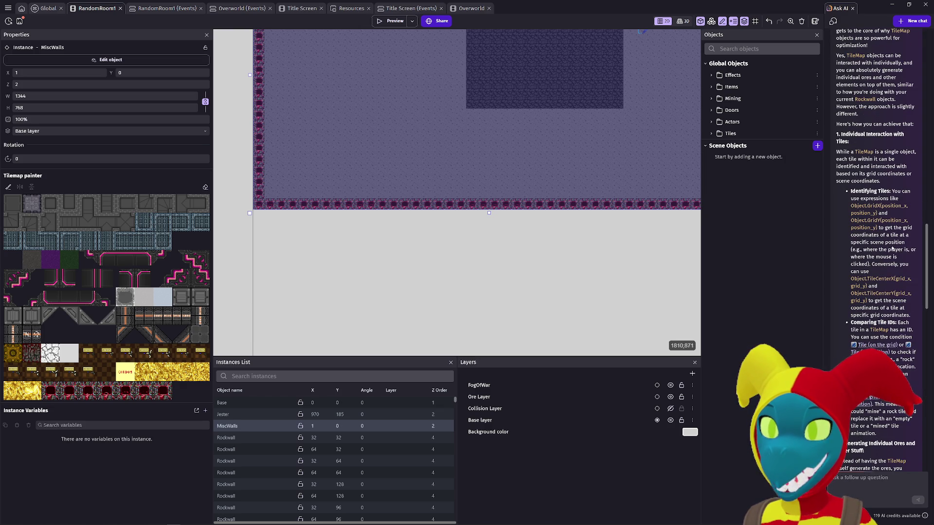
drag(887, 206, 894, 206)
click(869, 221)
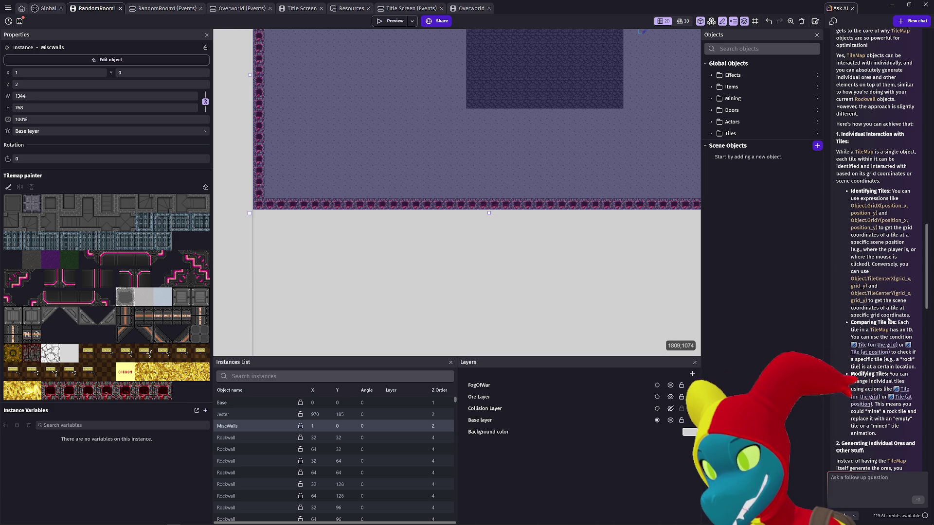
scroll(888, 320, down, 1)
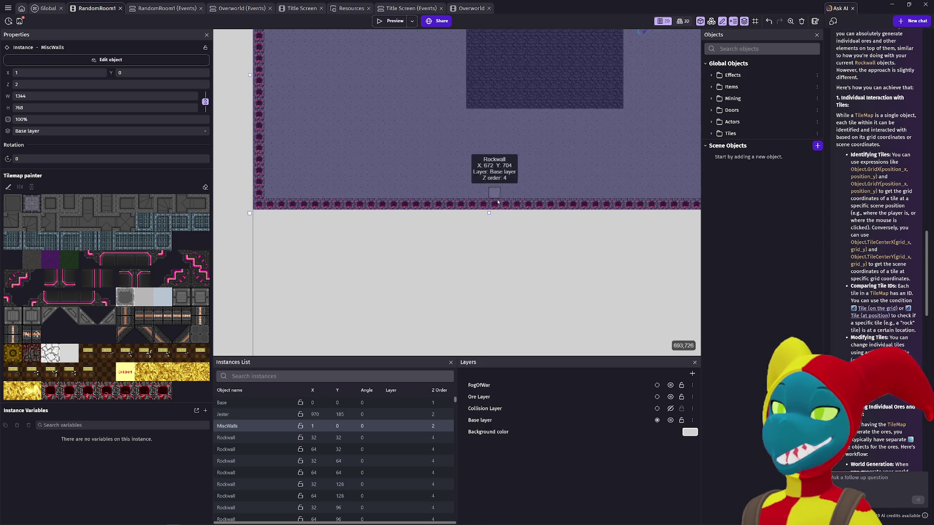
scroll(548, 225, down, 5)
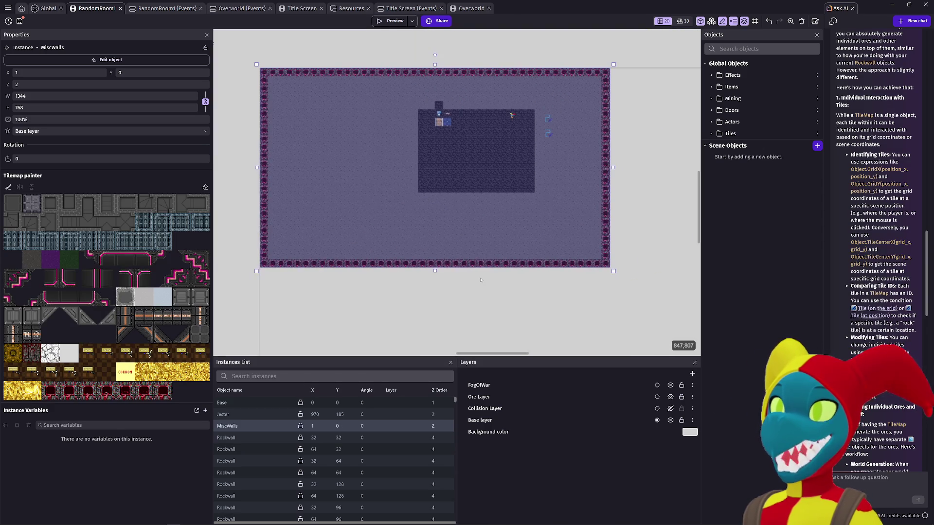
- Pan around the room, reselect the MiscWalls tilemap instance, and bring up the project manager
scroll(481, 280, up, 3)
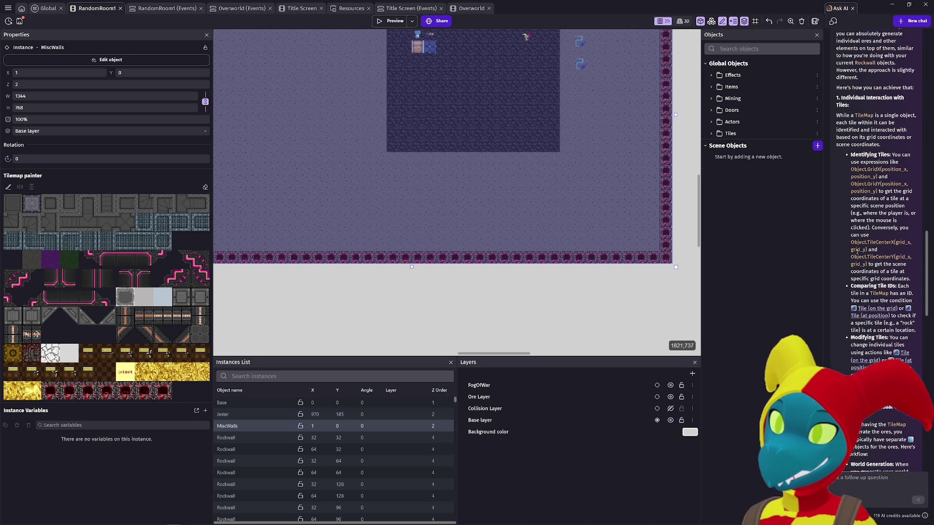
drag(655, 244, 552, 289)
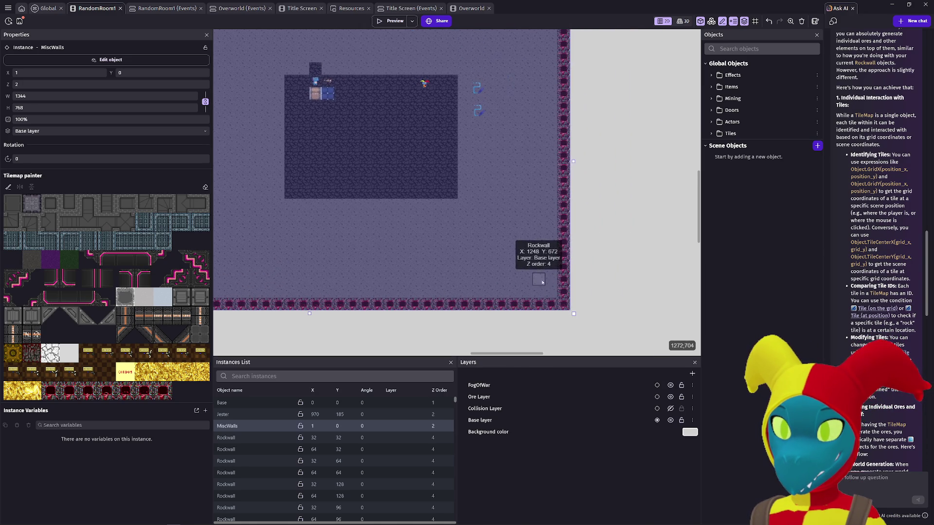
mouse_move(521, 168)
mouse_down()
mouse_move(535, 203)
mouse_move(644, 244)
mouse_up()
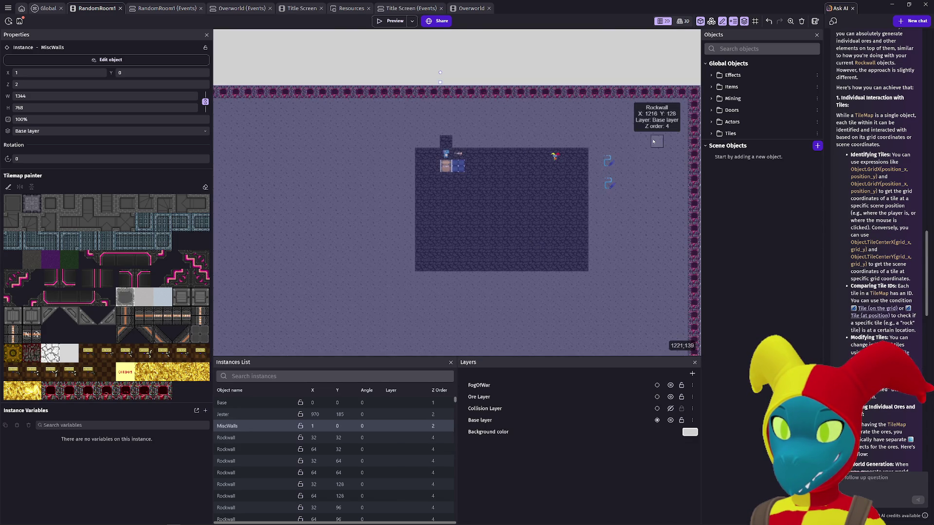
right_click(504, 220)
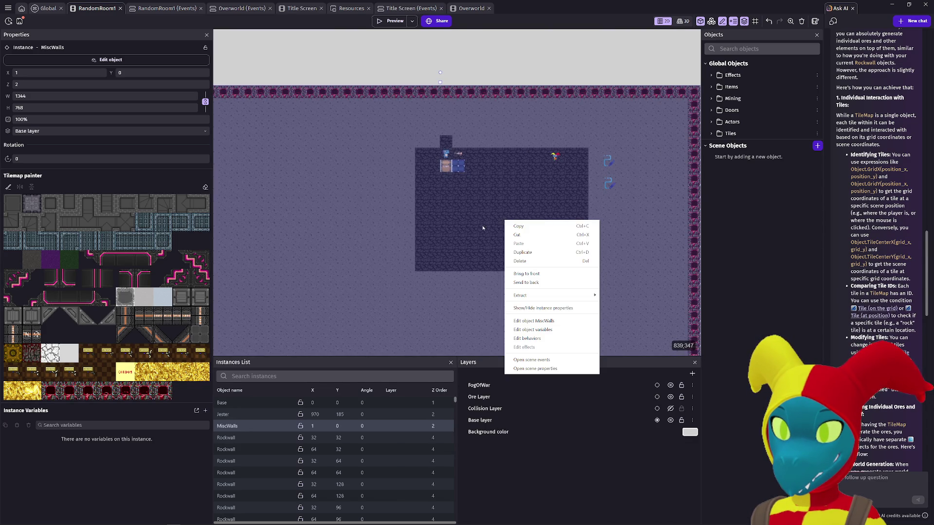
key(Escape)
key(Escape)
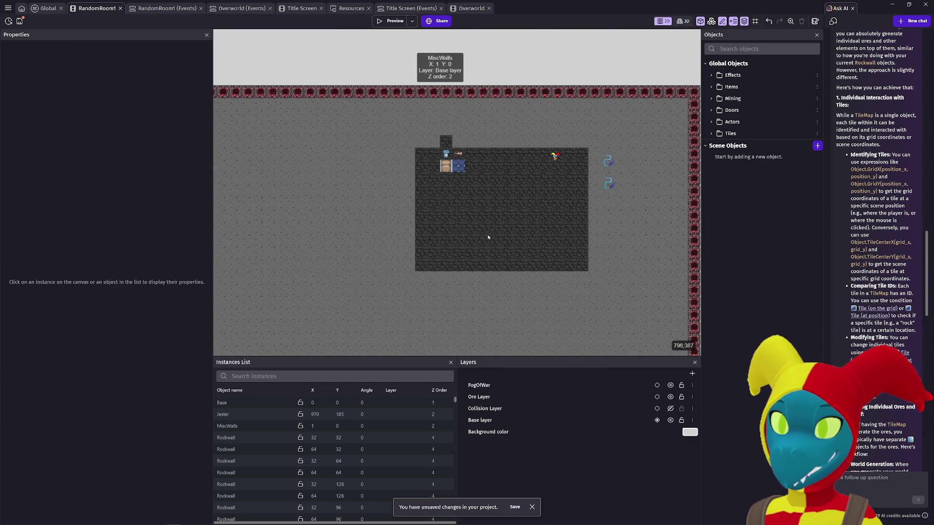
click(488, 237)
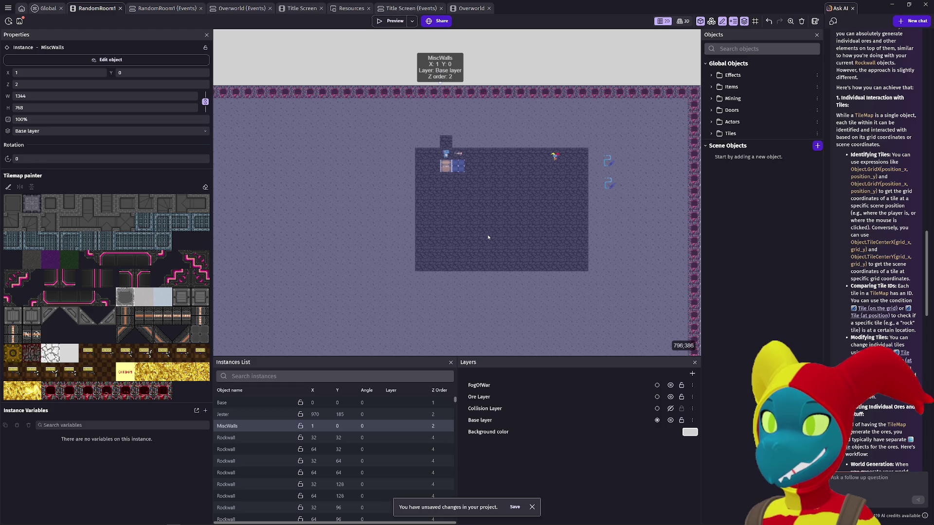
click(8, 8)
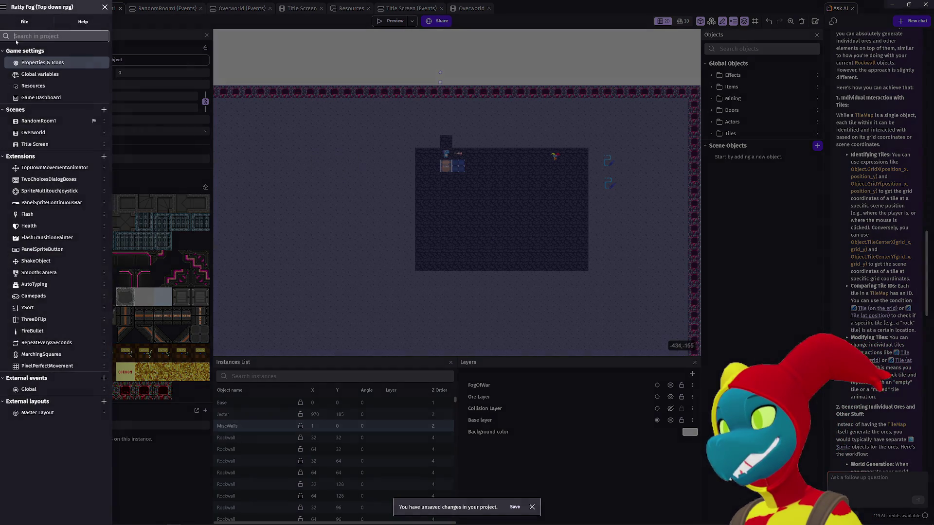
- Add a new scene, set its background colour to black (0;0;0), and open it for editing
click(109, 111)
click(109, 156)
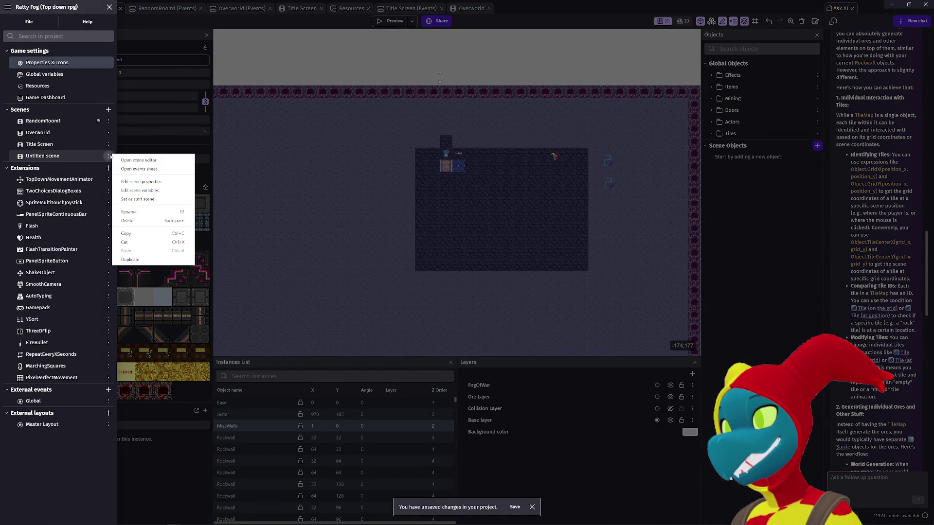
click(141, 181)
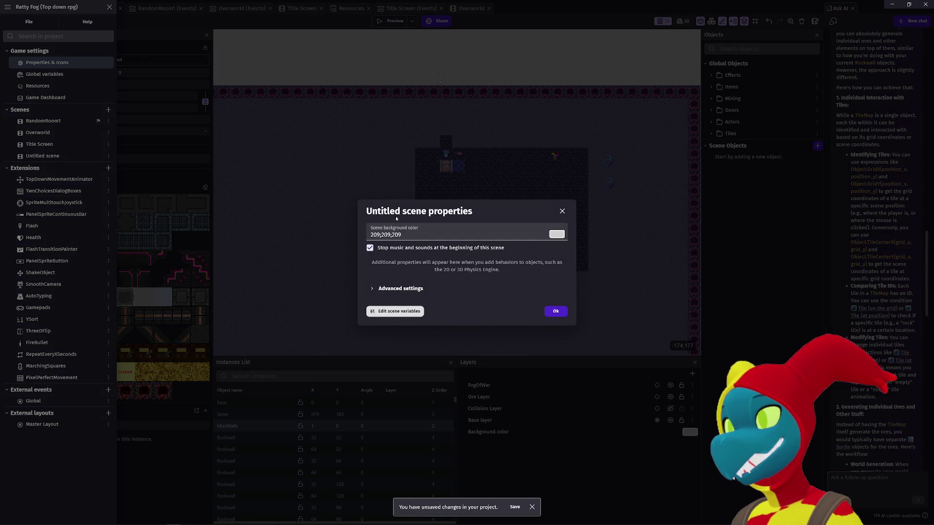
click(560, 237)
click(584, 327)
click(469, 329)
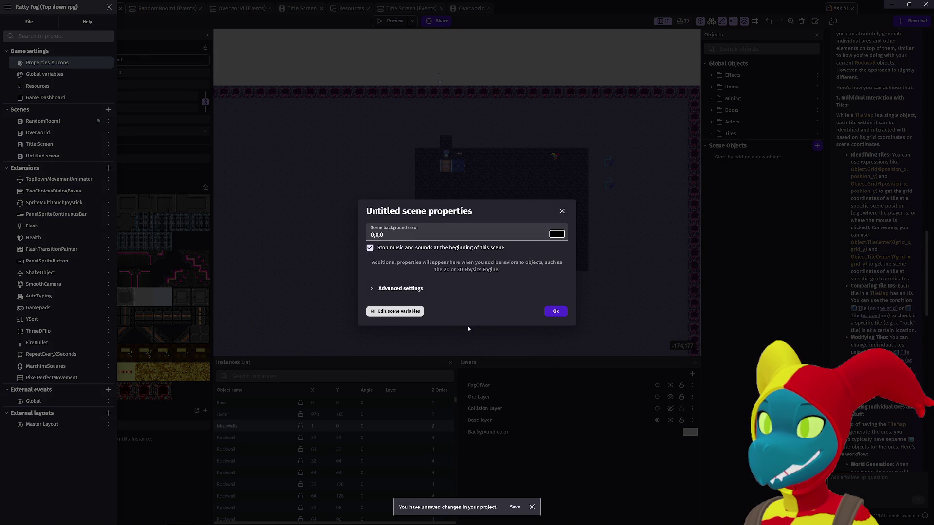
click(554, 311)
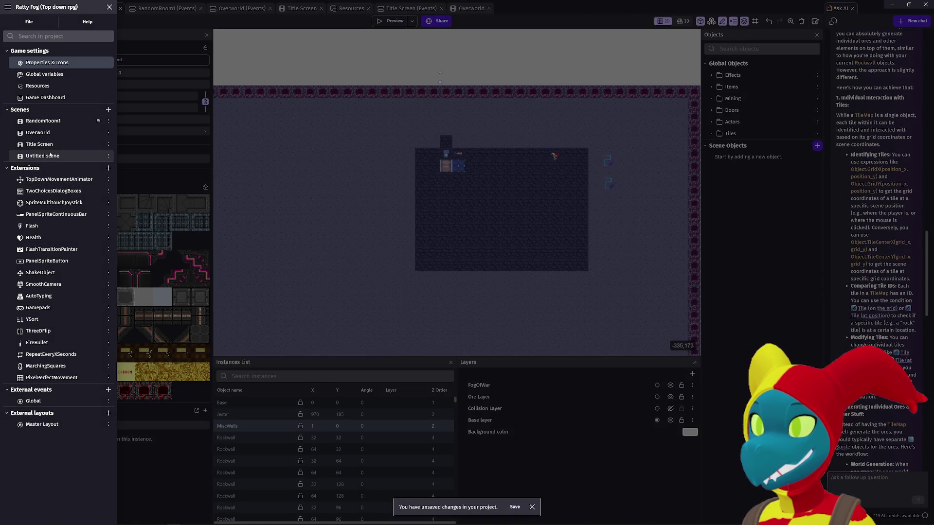
click(51, 157)
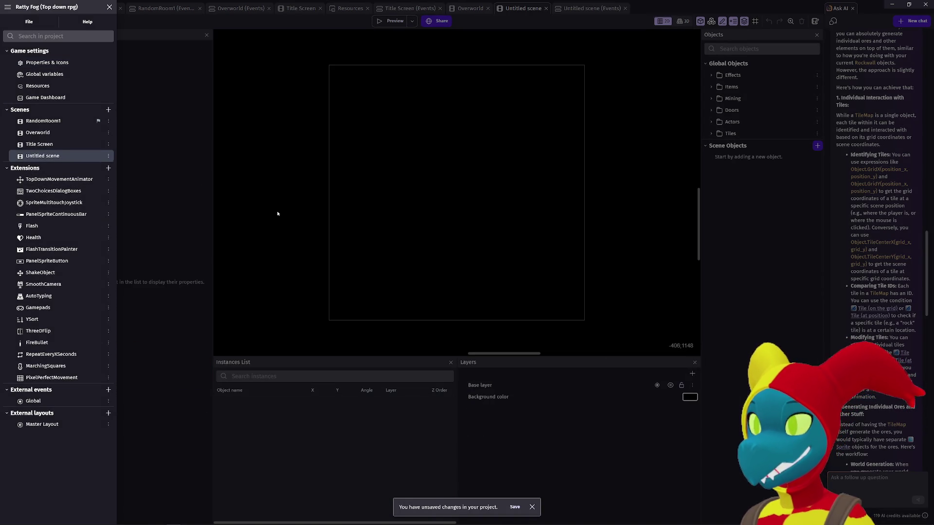
- Paste the MiscWalls tilemap into the new scene and stretch its corner toward the top-left
click(289, 220)
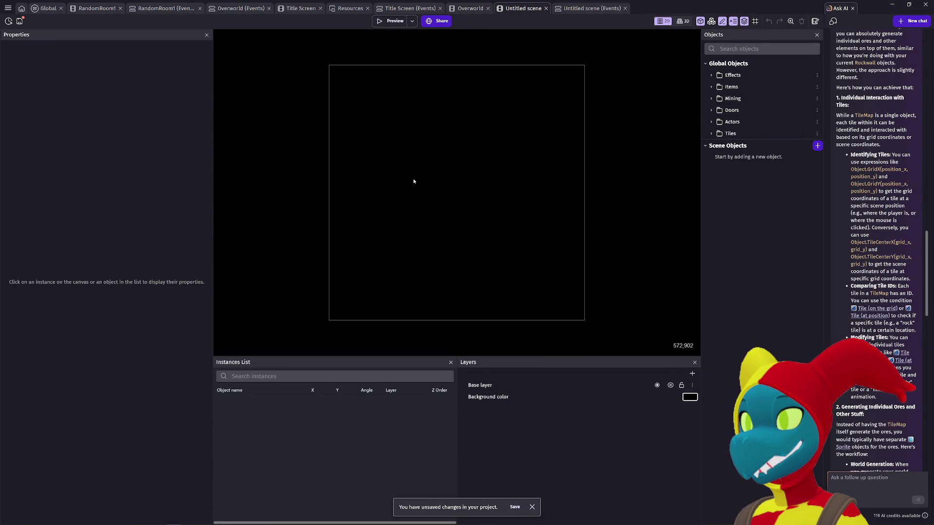
key(ctrl+v)
scroll(404, 173, up, 4)
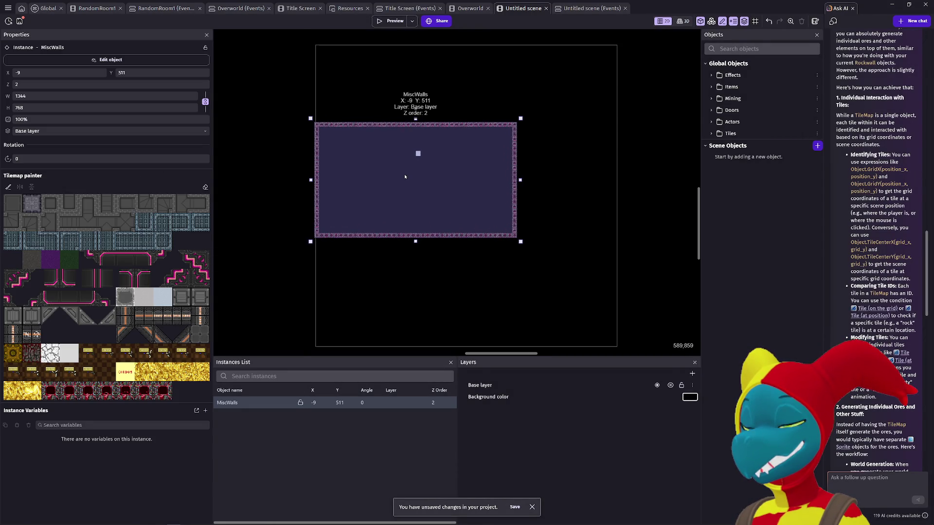
mouse_move(292, 107)
mouse_down()
mouse_move(316, 83)
mouse_move(309, 63)
mouse_up()
scroll(305, 173, up, 2)
drag(305, 174, 291, 115)
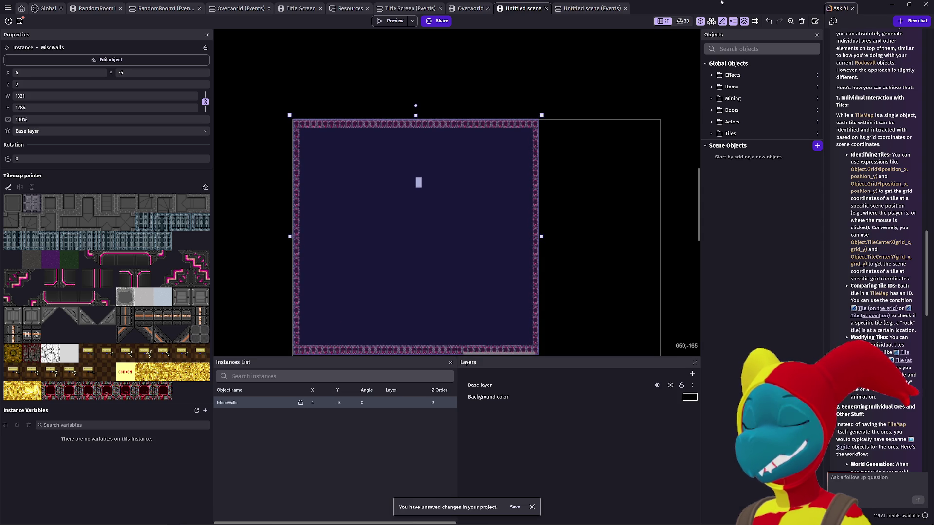
- Turn on the grid, snap MiscWalls to the origin, and resize it to 1984 × 1984
click(758, 22)
click(779, 41)
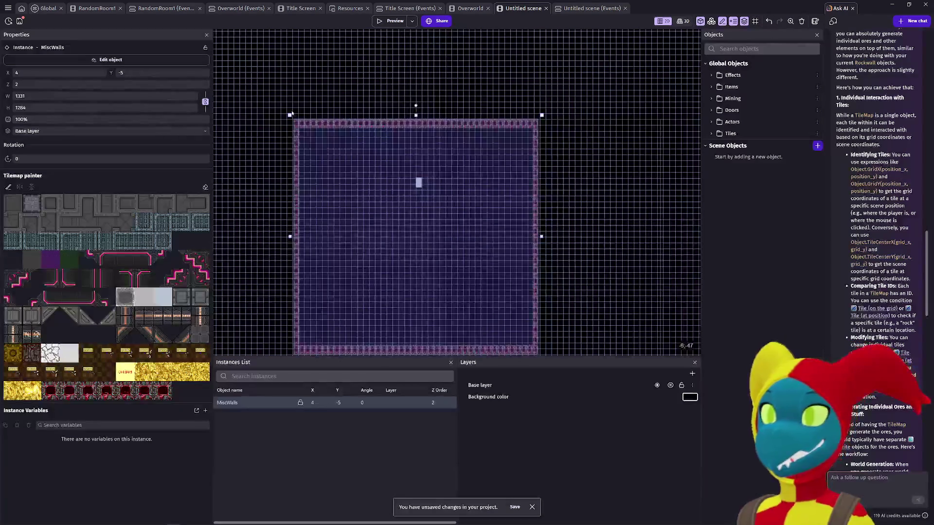
drag(291, 115, 290, 116)
scroll(489, 188, down, 5)
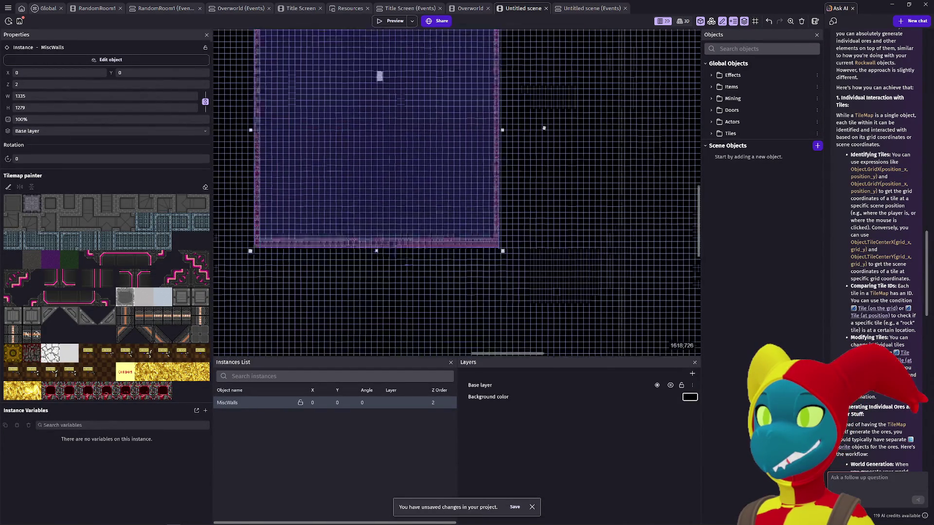
drag(486, 205, 593, 321)
scroll(592, 319, up, 5)
scroll(592, 320, up, 3)
drag(591, 319, 561, 292)
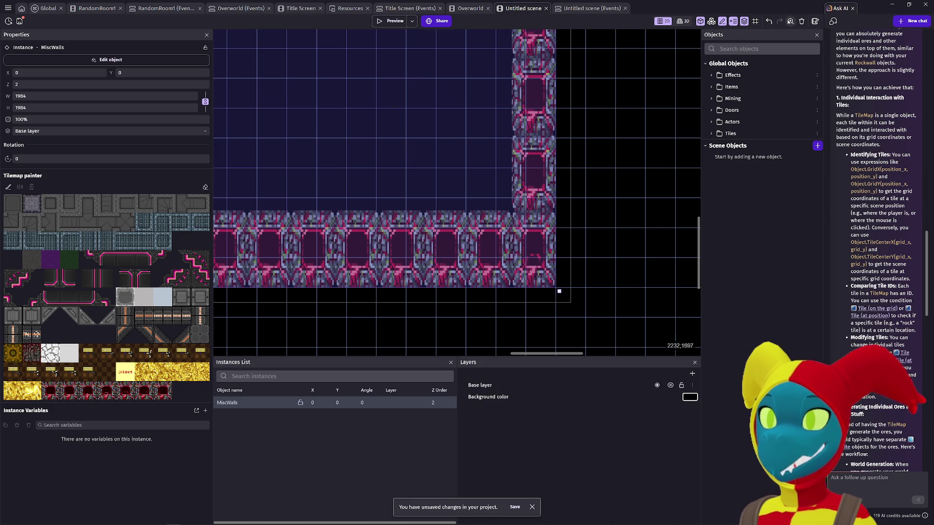
- Check the grid setup without changes, then enlarge the tilemap to 2016 × 2016
click(756, 22)
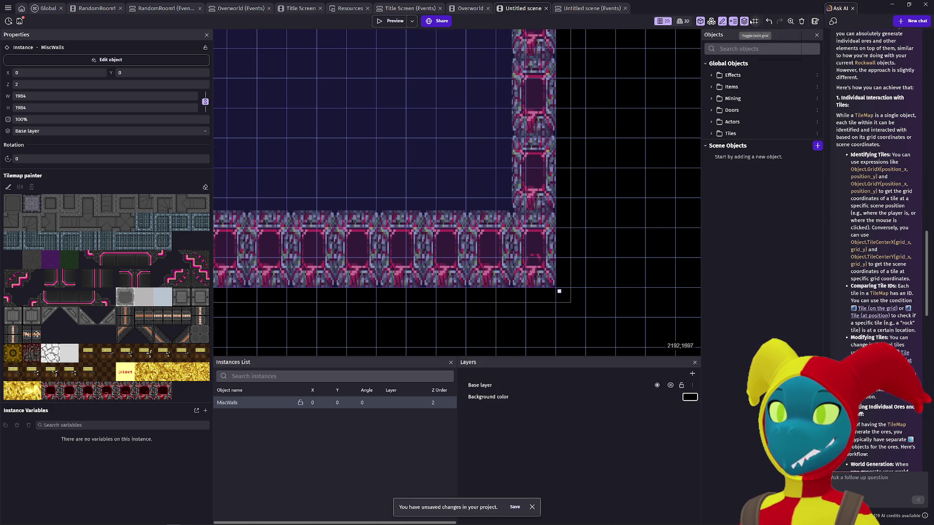
click(774, 54)
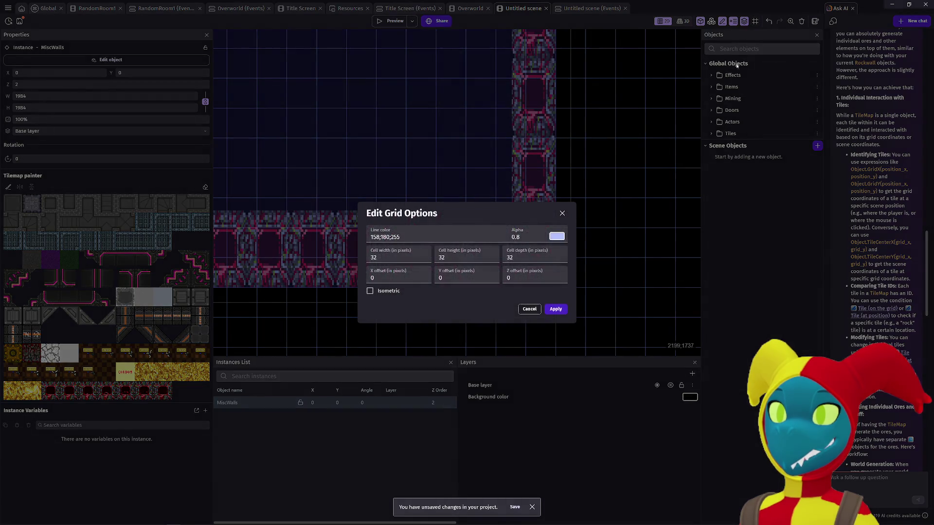
click(529, 309)
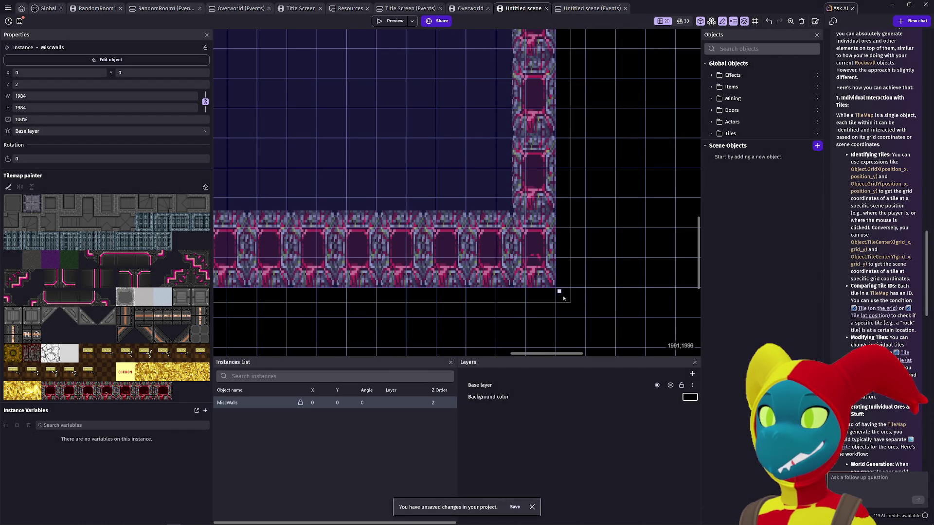
drag(559, 292, 574, 305)
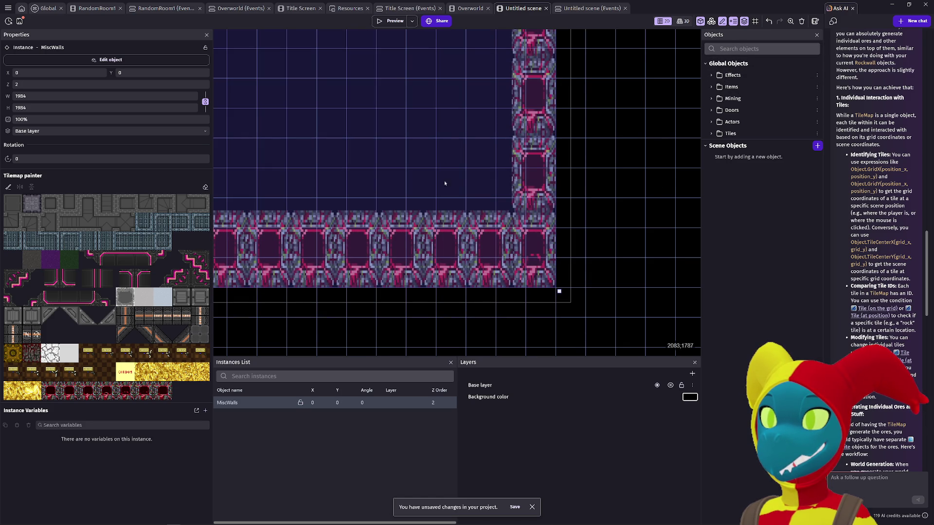
scroll(406, 217, down, 2)
scroll(409, 217, down, 3)
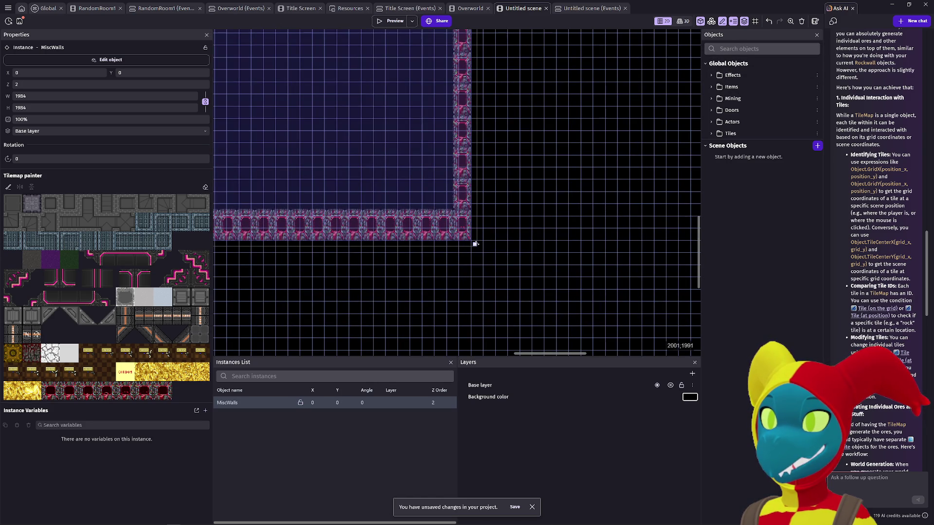
drag(475, 243, 484, 255)
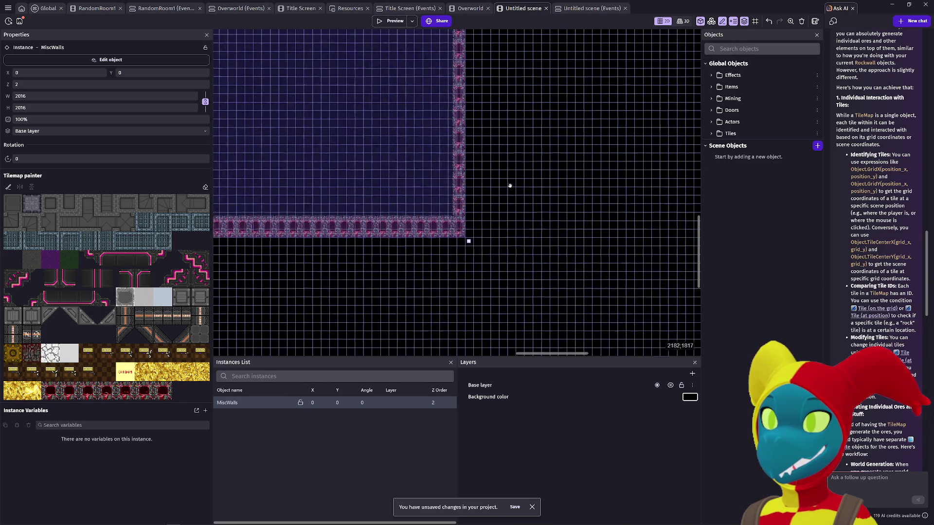
- Readjust the tilemap's corners, pulling the edges in one cell and returning the top-left to the origin
scroll(438, 195, up, 3)
scroll(390, 209, left, 4)
scroll(432, 244, left, 5)
scroll(474, 238, up, 5)
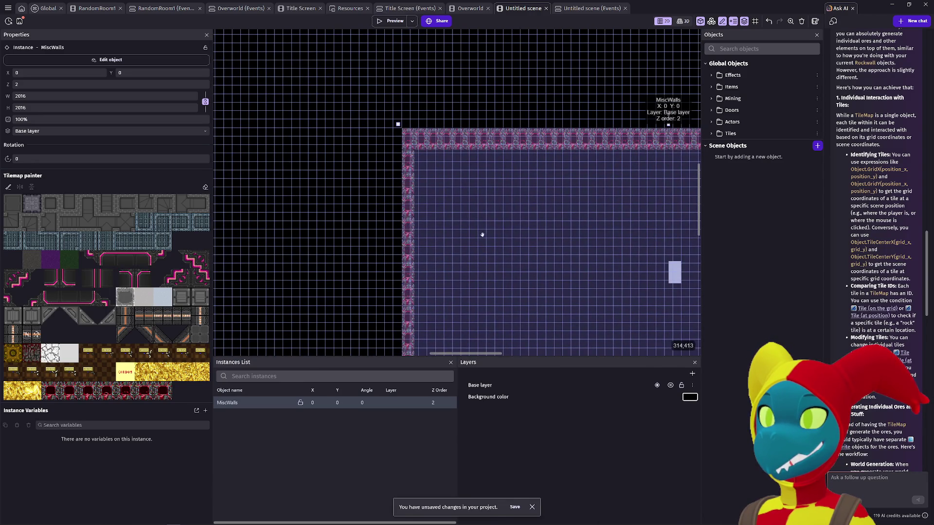
scroll(484, 237, down, 2)
scroll(485, 237, right, 3)
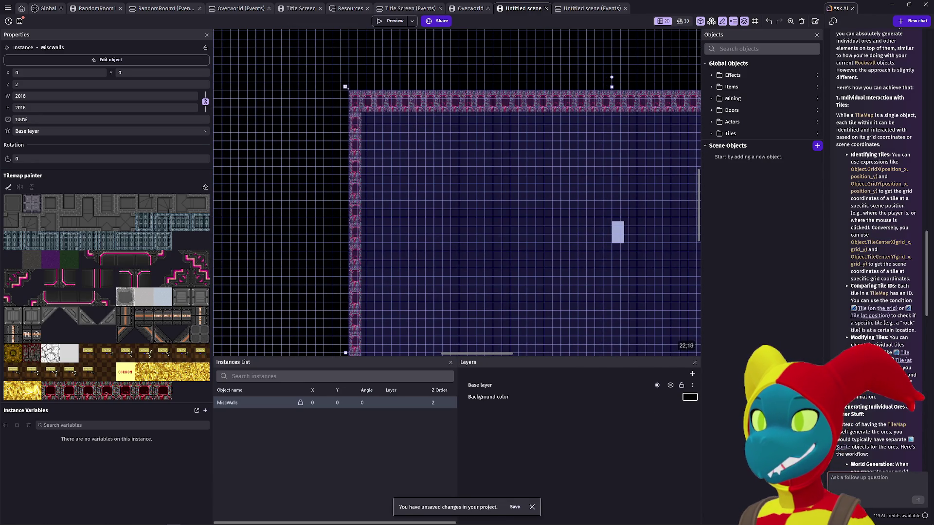
drag(346, 87, 354, 95)
scroll(548, 294, down, 15)
scroll(548, 293, right, 15)
scroll(523, 247, up, 5)
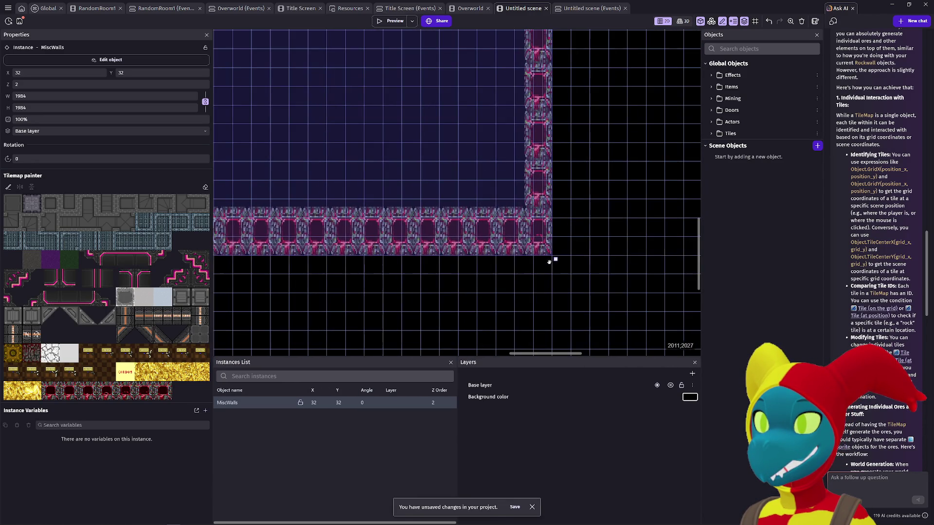
mouse_move(550, 261)
mouse_down()
mouse_move(543, 241)
mouse_move(549, 257)
mouse_up()
scroll(503, 253, up, 10)
scroll(373, 222, left, 10)
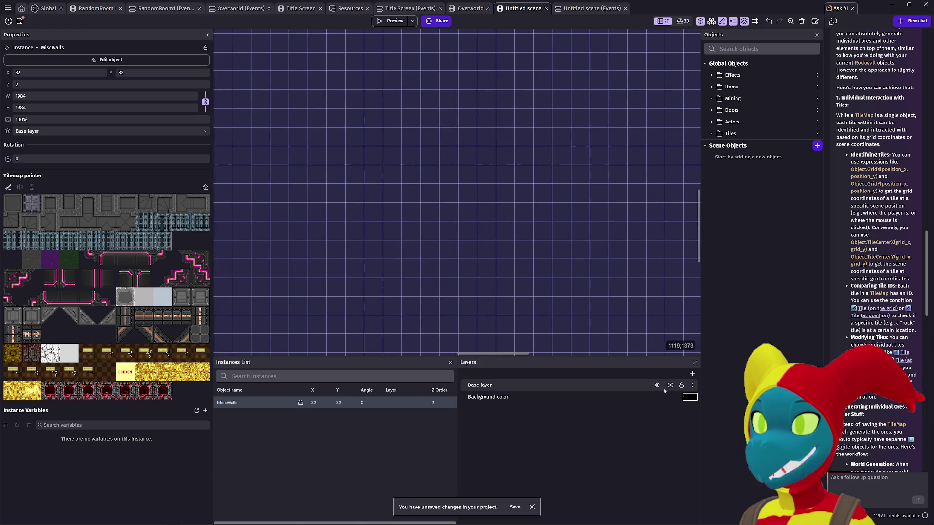
scroll(374, 222, up, 10)
scroll(373, 222, left, 5)
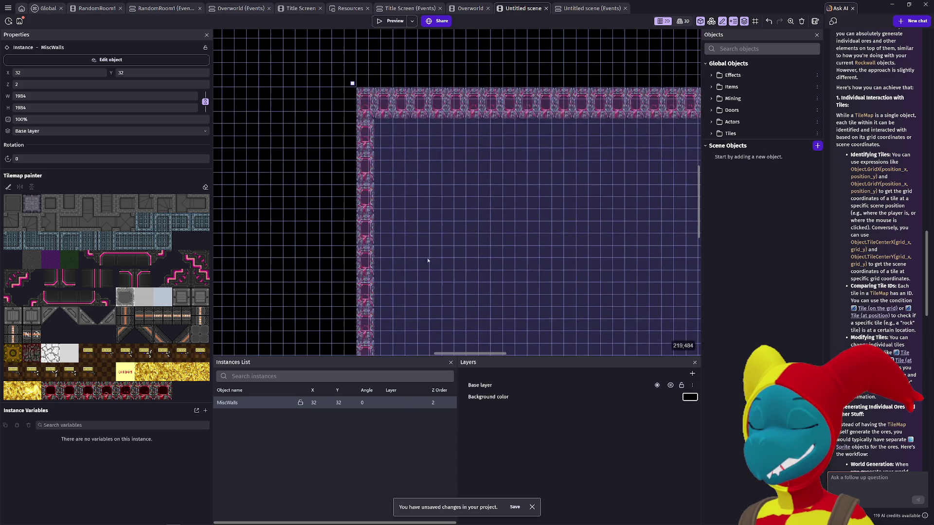
scroll(352, 93, up, 1)
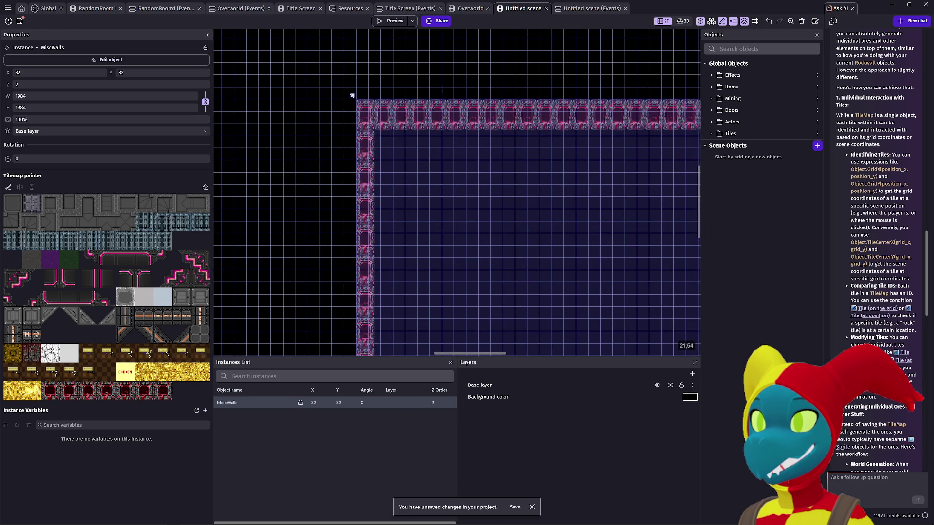
mouse_move(352, 95)
mouse_down()
mouse_move(365, 108)
mouse_move(341, 71)
mouse_up()
- Turn off the scene grid and nudge the tilemap near the origin
scroll(454, 192, down, 3)
scroll(438, 204, right, 6)
scroll(377, 179, down, 2)
mouse_move(376, 179)
mouse_down()
mouse_move(421, 256)
mouse_move(490, 277)
mouse_up()
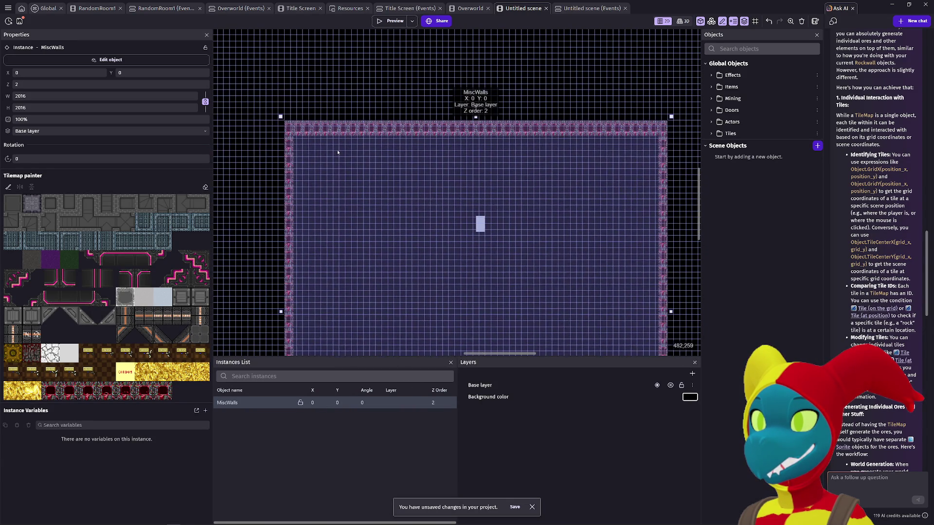
scroll(281, 118, up, 5)
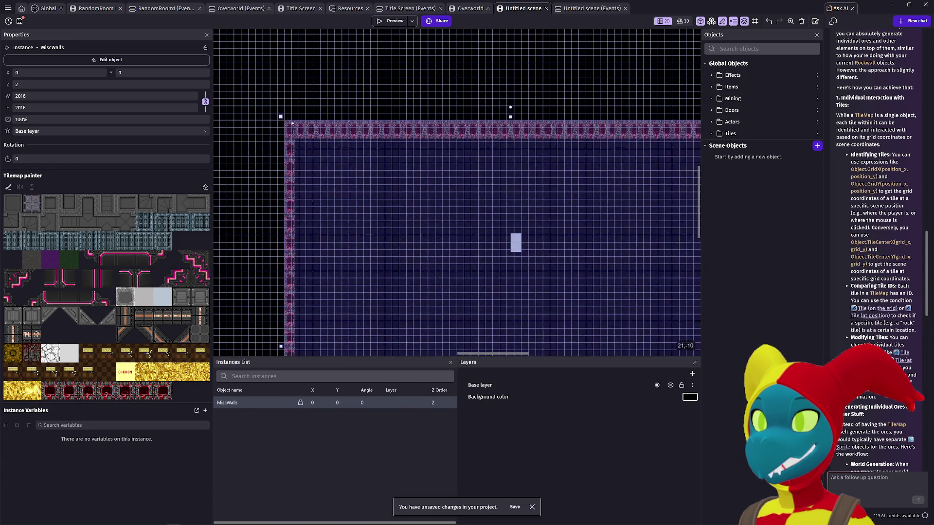
click(755, 21)
click(768, 45)
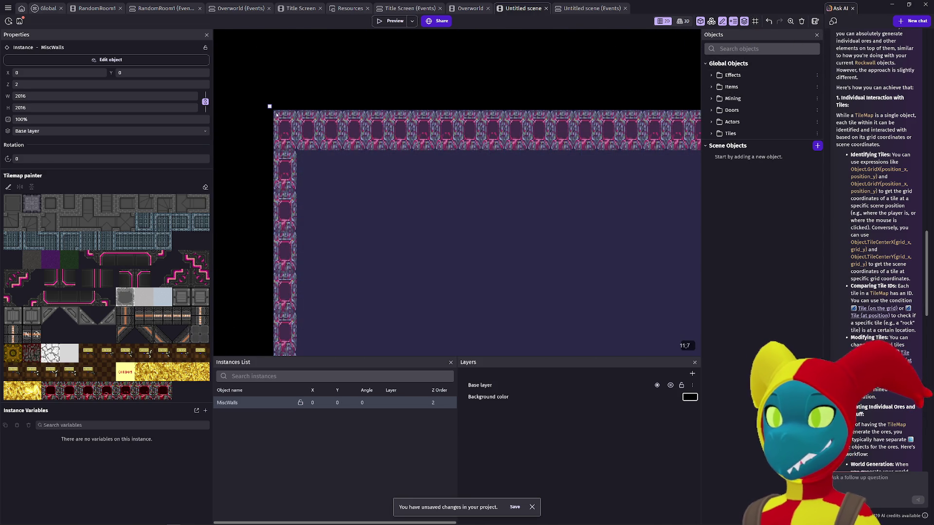
mouse_move(269, 107)
mouse_down()
mouse_move(284, 129)
mouse_move(270, 106)
mouse_up()
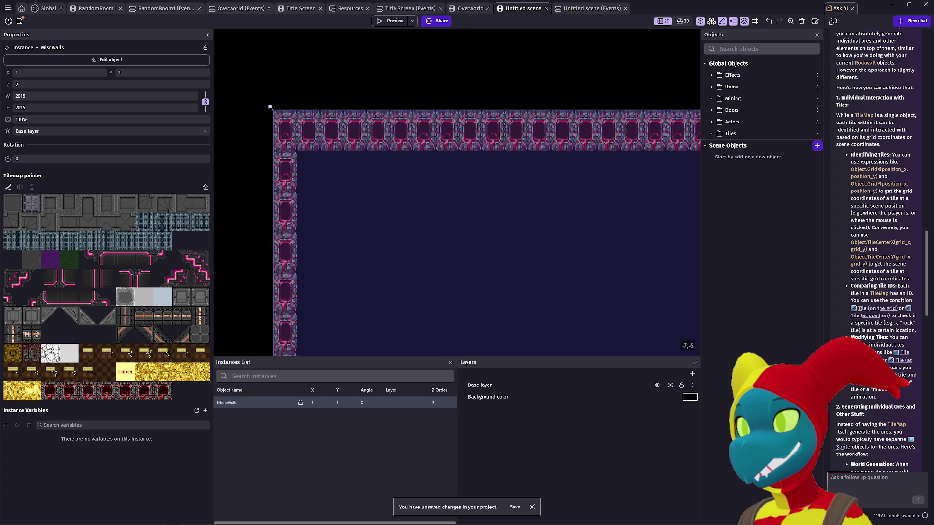
- Shrink the tilemap to 1999 × 1999 from its bottom-right corner
scroll(382, 171, down, 5)
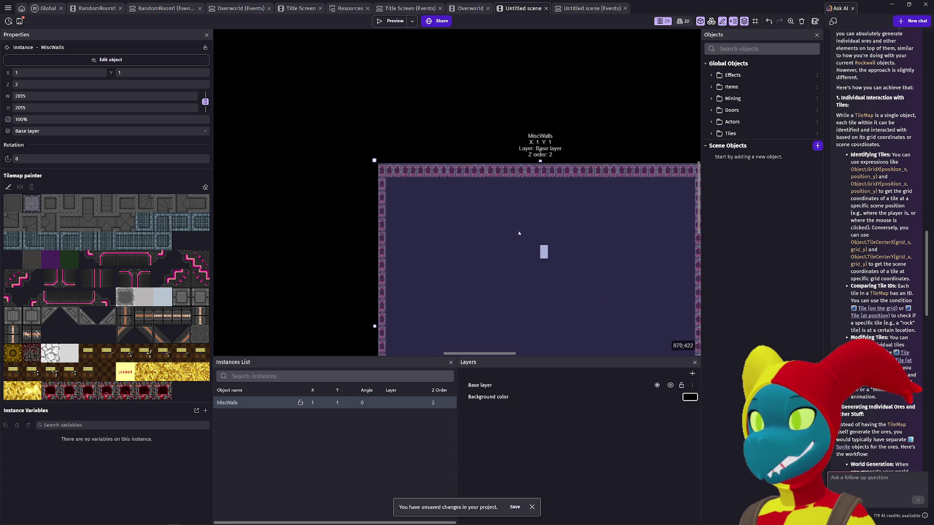
scroll(518, 234, down, 5)
scroll(518, 234, right, 3)
scroll(479, 259, up, 5)
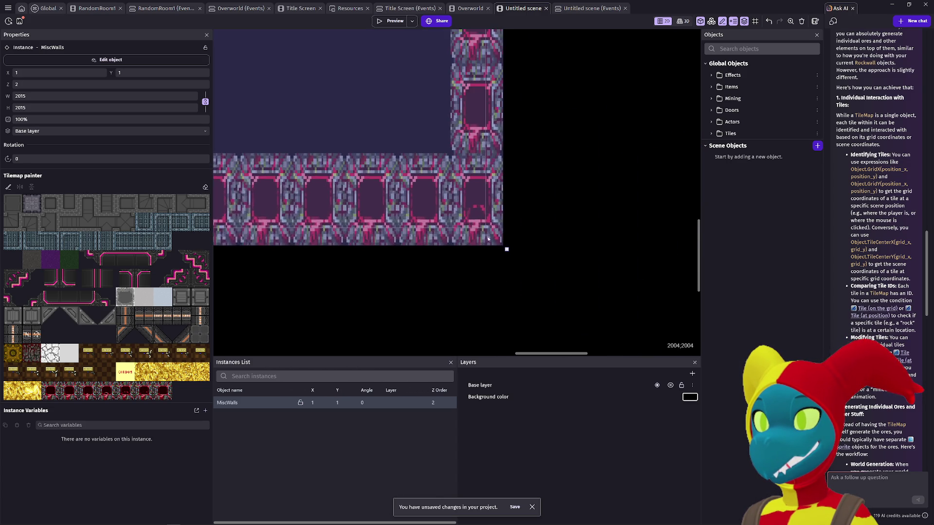
scroll(491, 235, up, 2)
drag(509, 250, 487, 229)
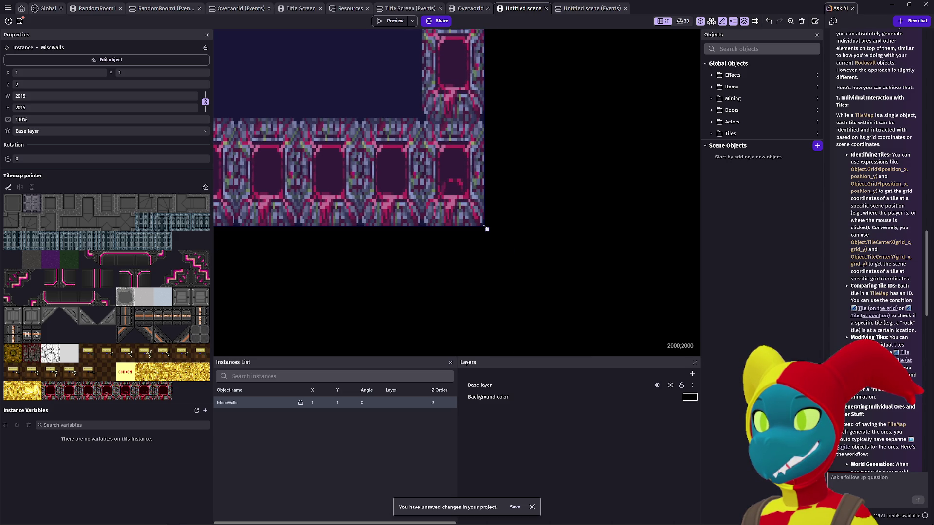
drag(487, 229, 489, 228)
- Deselect the tilemap and start adding a new object to the scene
scroll(437, 262, down, 5)
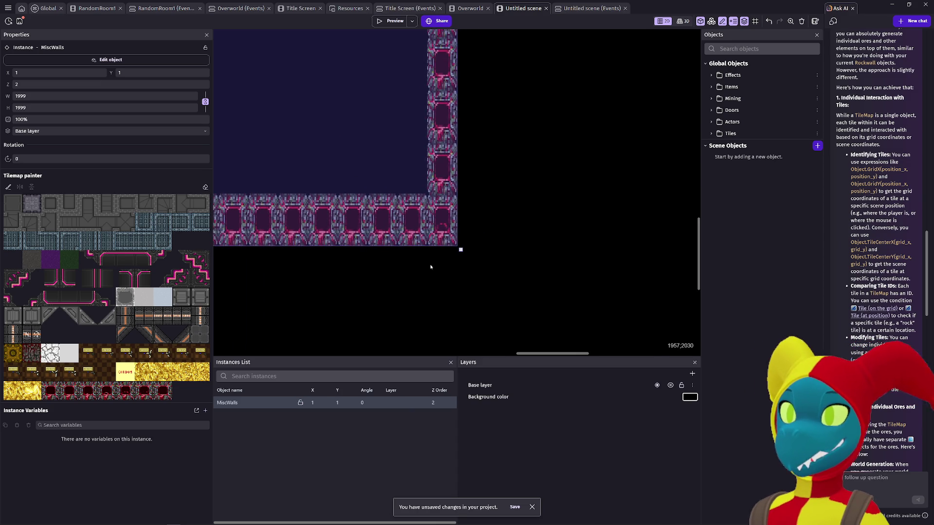
click(359, 313)
scroll(362, 274, down, 8)
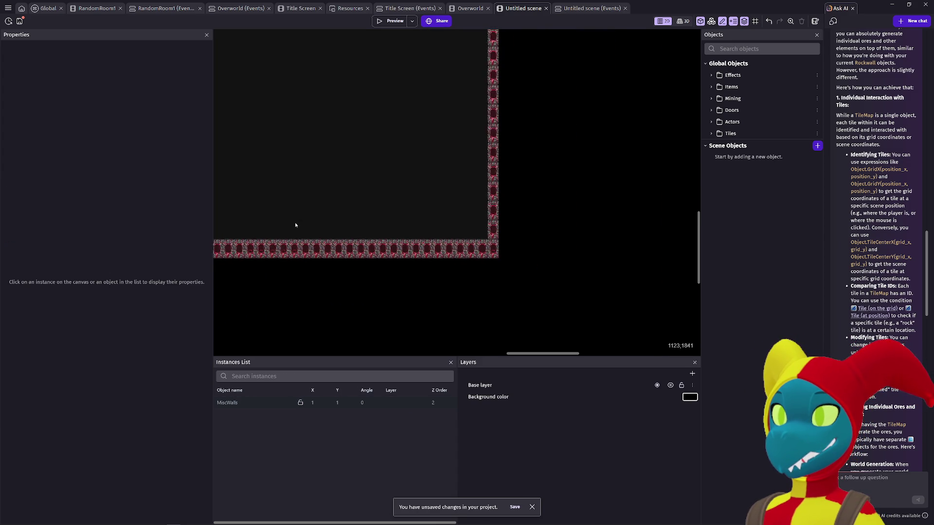
scroll(461, 292, up, 3)
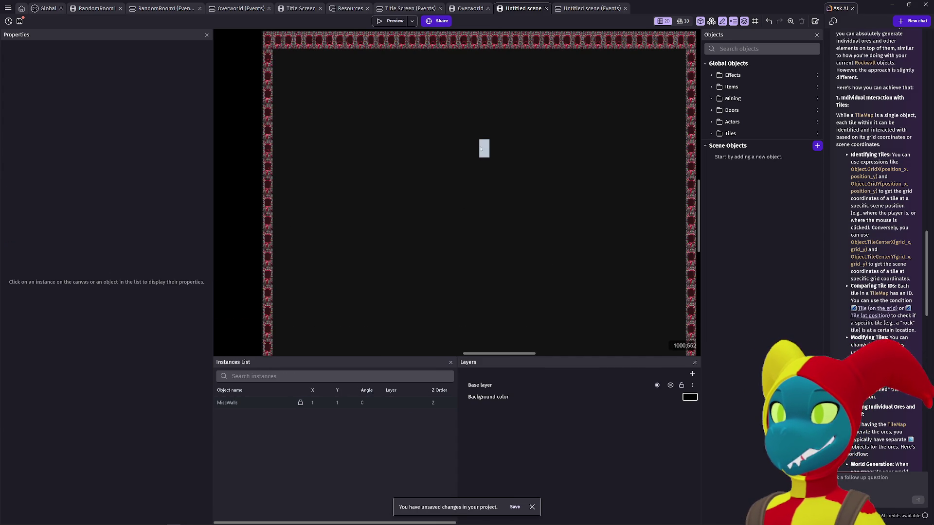
click(503, 162)
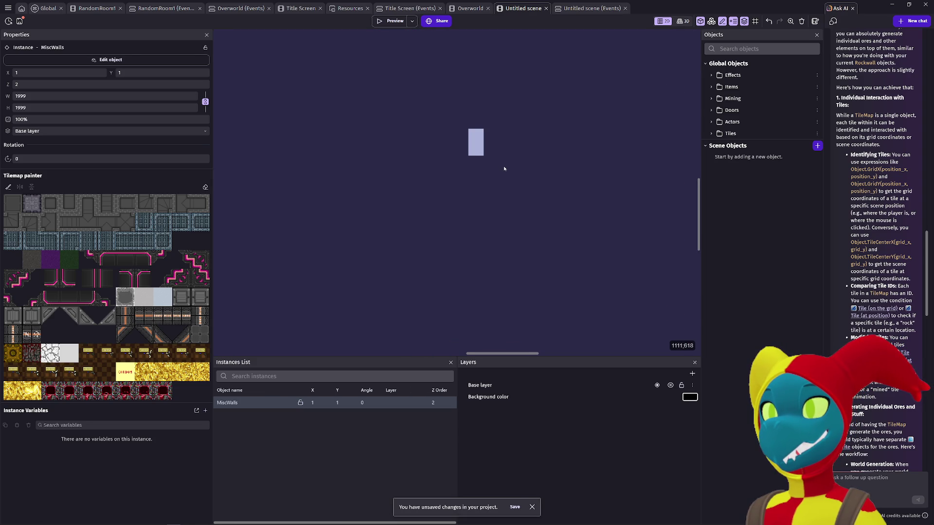
click(232, 175)
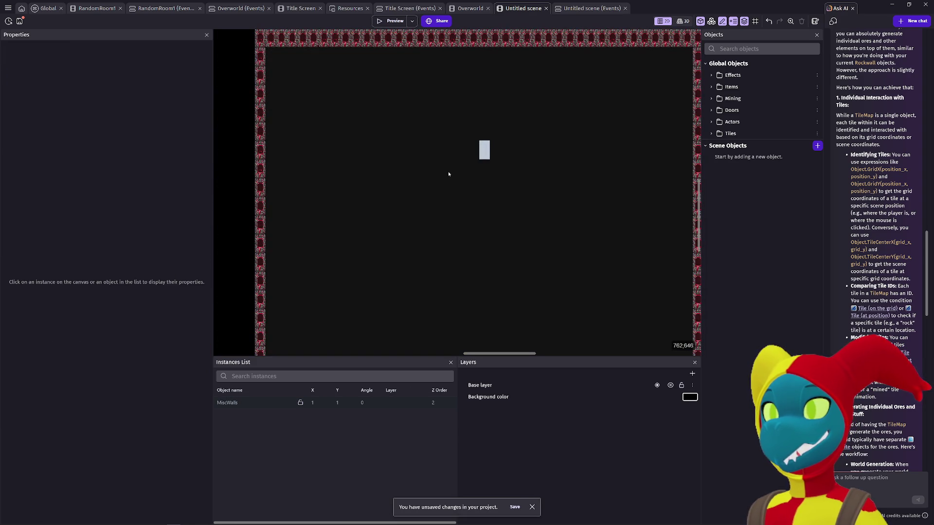
drag(449, 173, 413, 206)
click(817, 146)
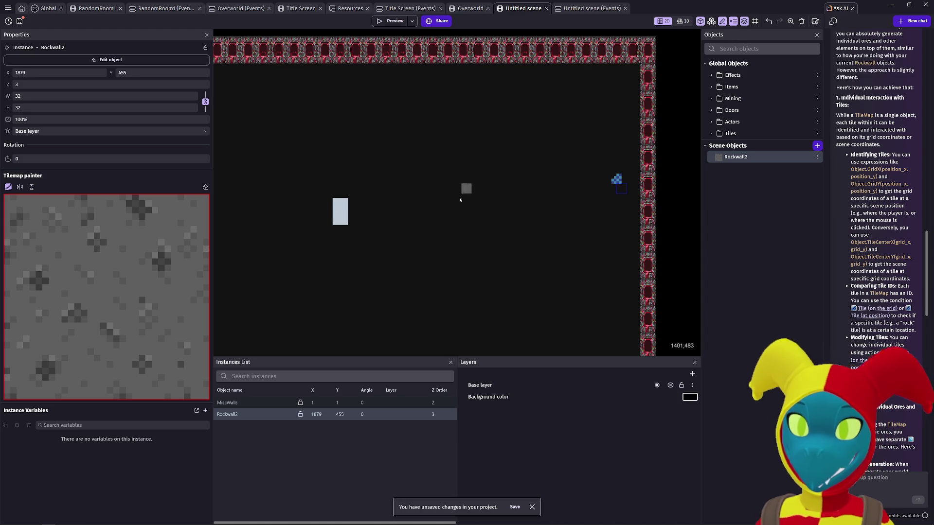
- Visit RandomRoom1 and Title Screen events, close the Overworld tab, and reopen the project manager from Untitled scene
scroll(460, 197, down, 3)
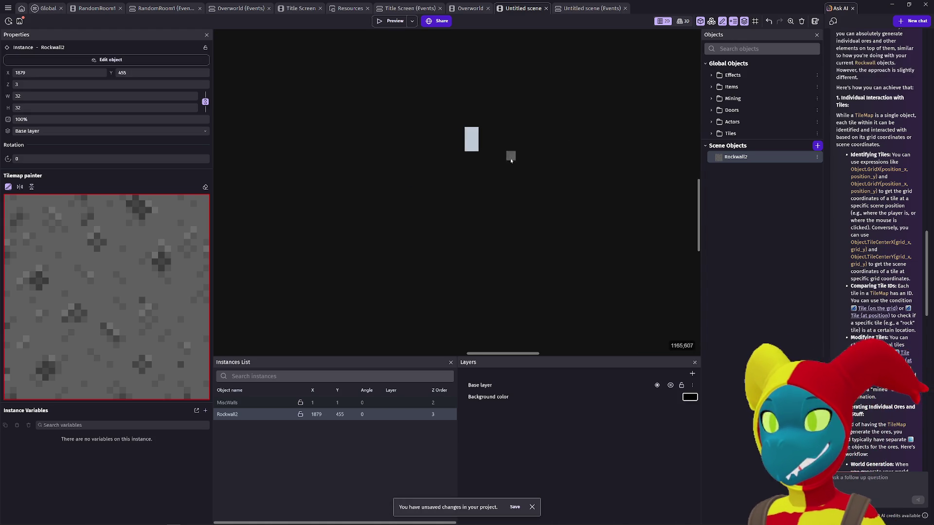
scroll(440, 217, down, 5)
scroll(401, 92, up, 1)
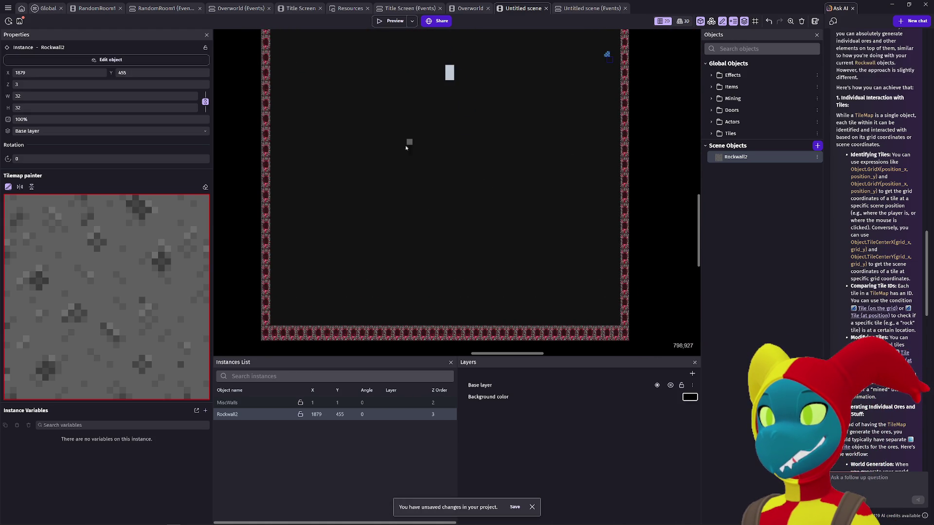
scroll(274, 321, up, 5)
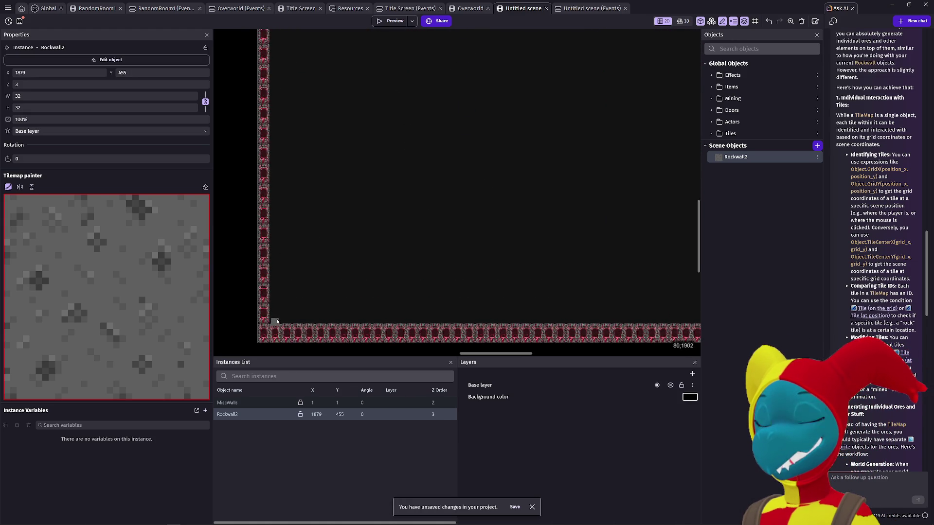
scroll(275, 317, down, 5)
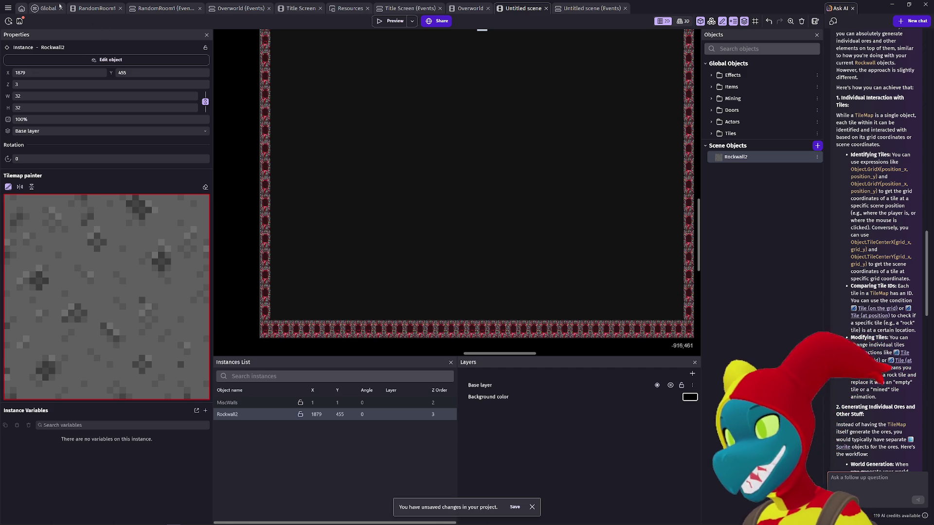
click(81, 8)
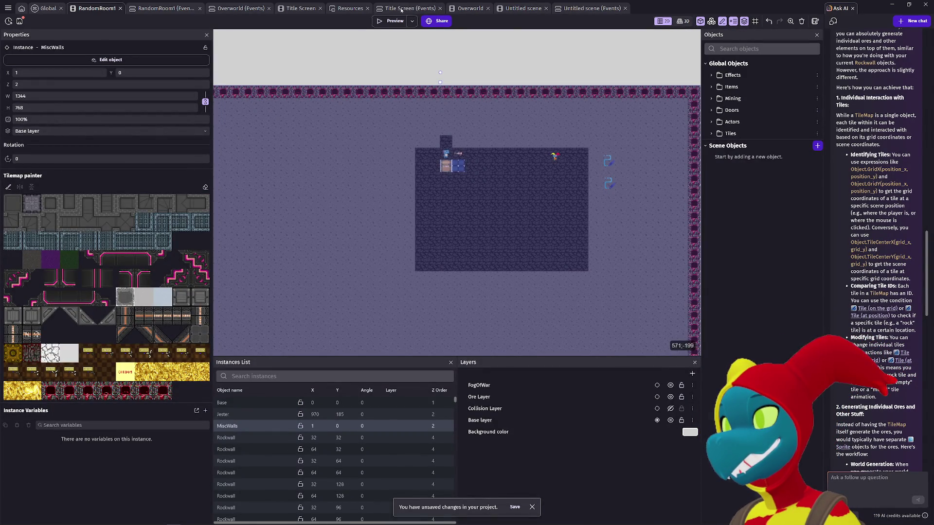
click(433, 8)
click(488, 8)
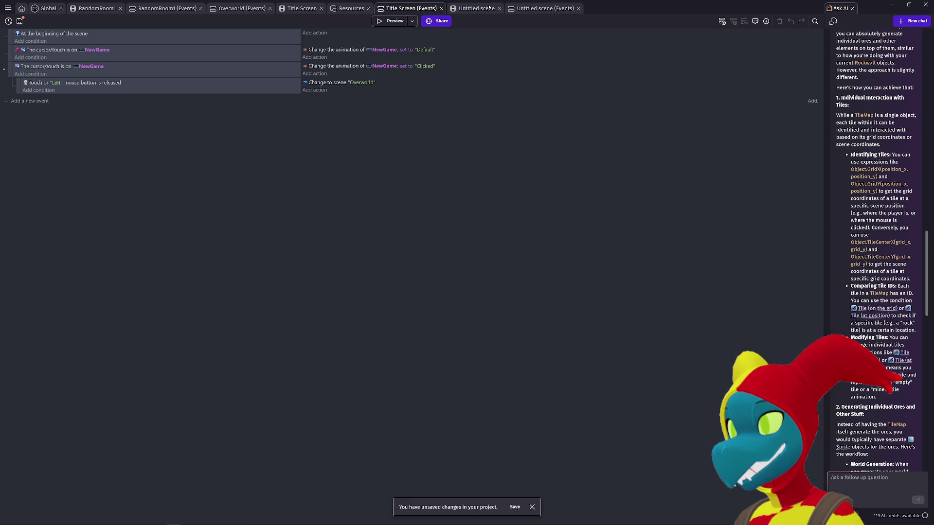
click(489, 8)
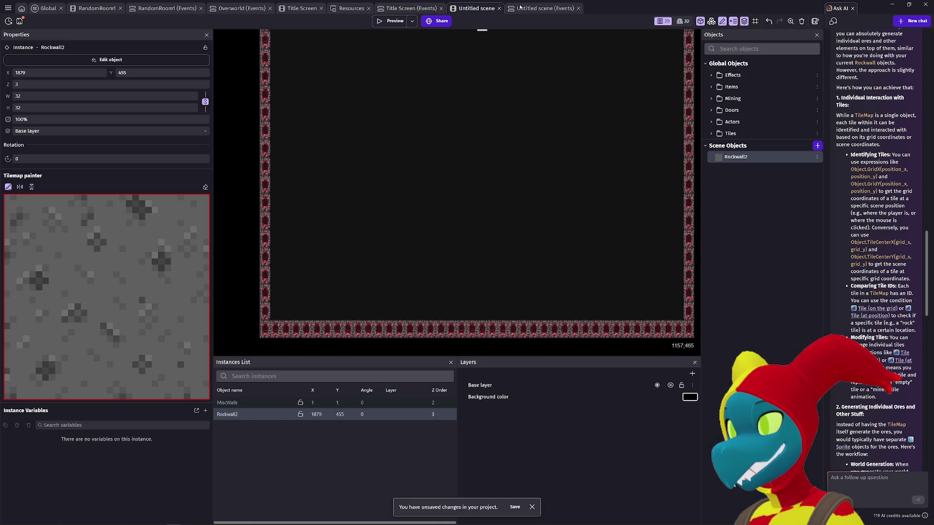
click(7, 8)
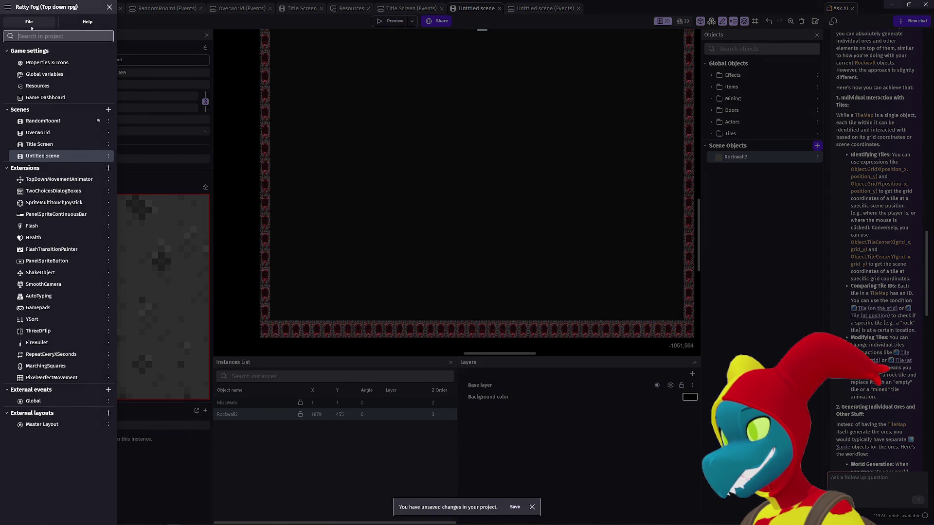
- Set the game resolution width and height to 4000 each in game properties and apply
click(37, 61)
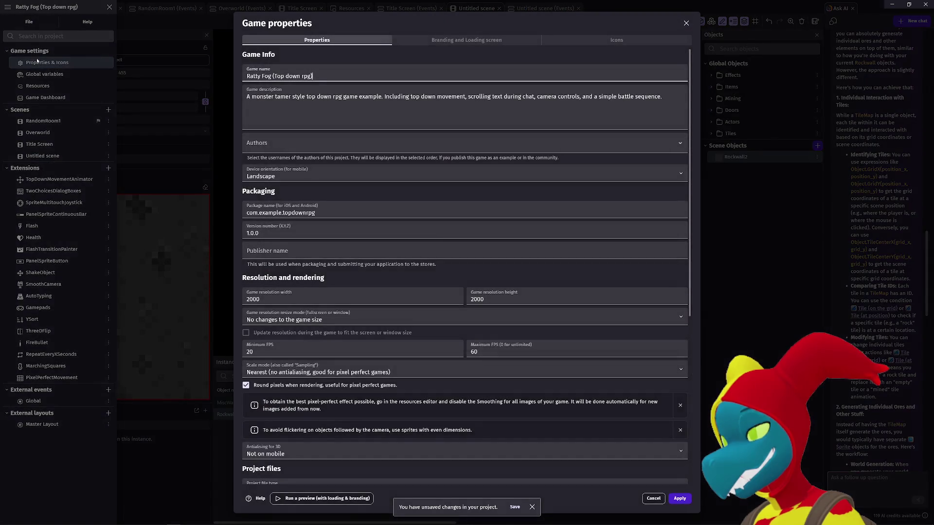
drag(267, 302, 225, 298)
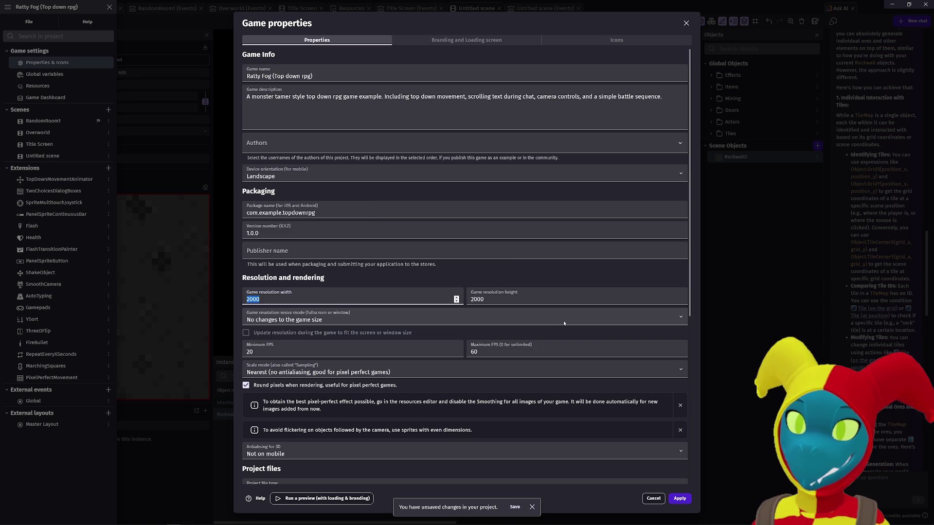
key(alt+Tab)
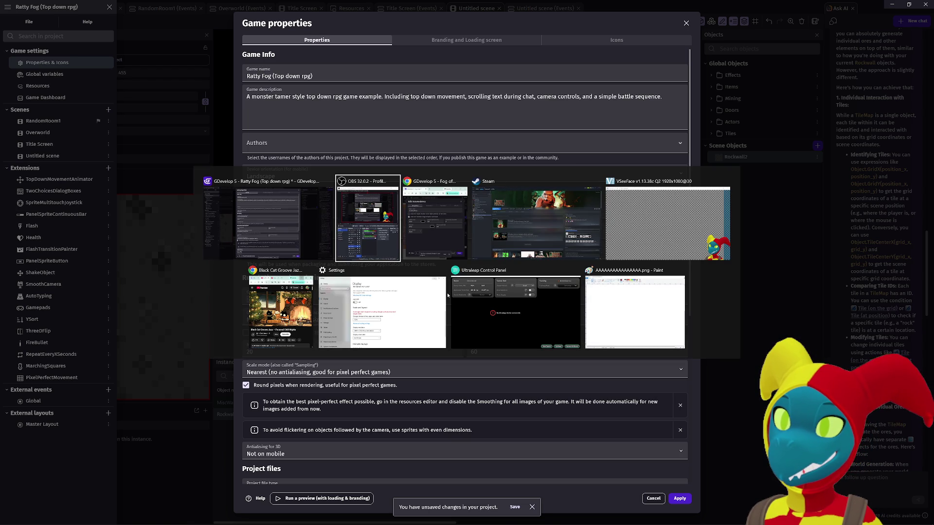
click(280, 311)
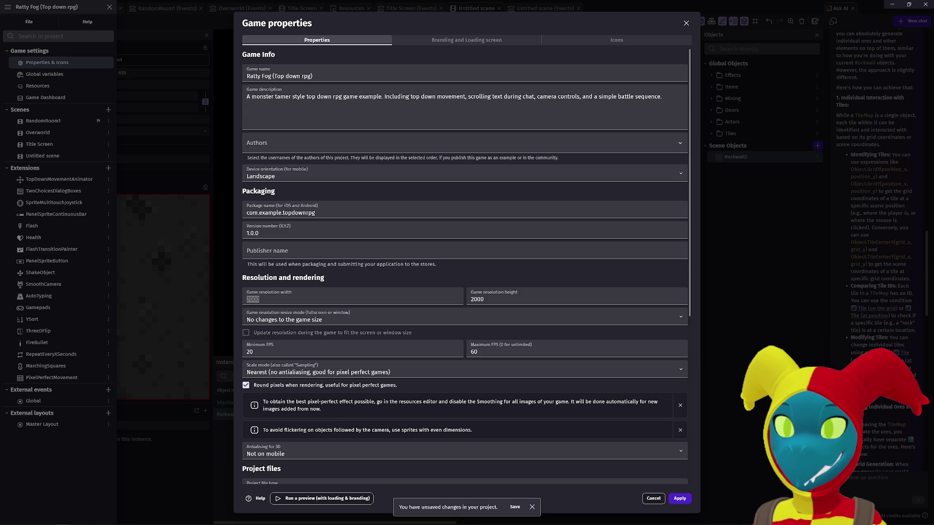
key(Tab)
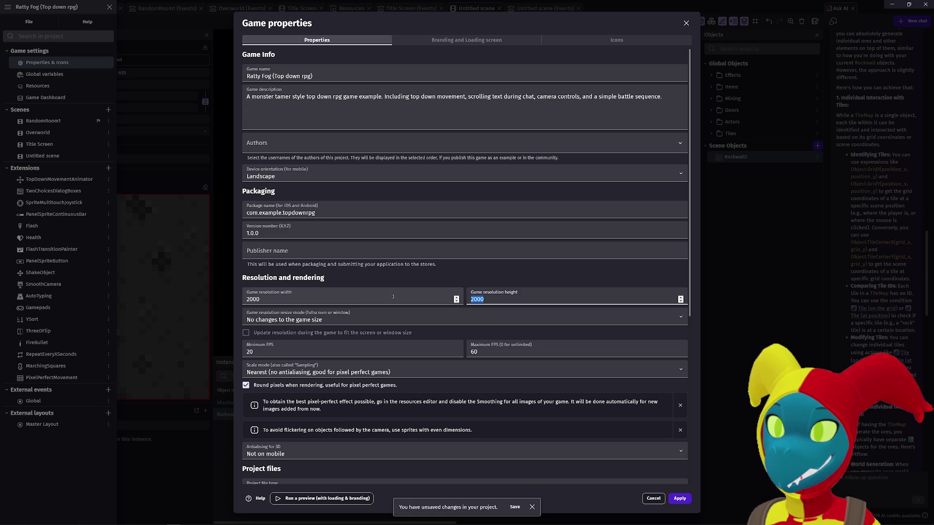
text(4000)
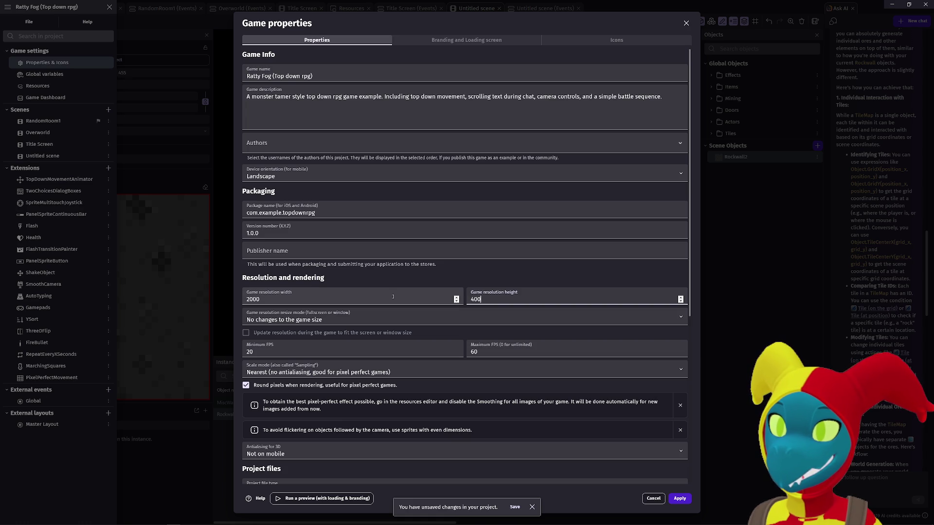
key(shift+Tab)
text(4000)
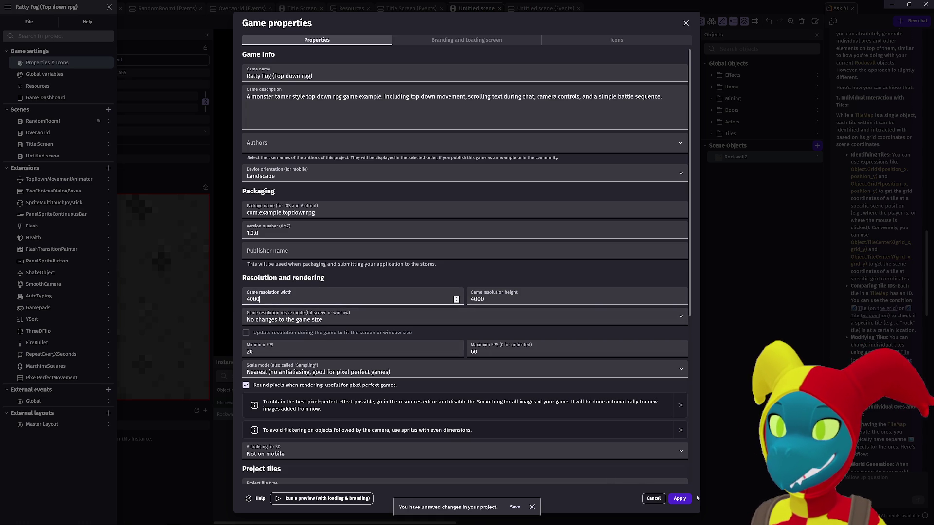
click(679, 499)
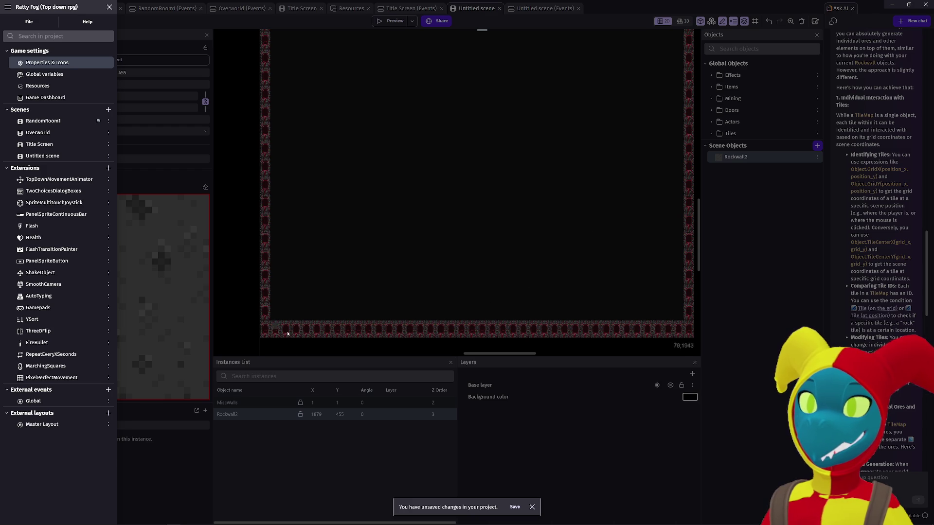
- Close the project manager, pan to the room's corner, and show the scene grid
click(234, 297)
scroll(272, 277, down, 5)
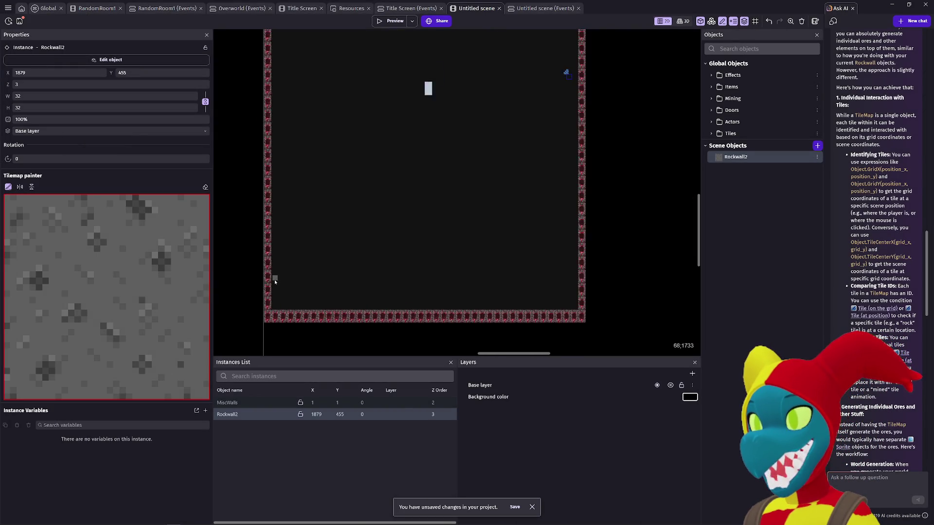
scroll(276, 282, up, 5)
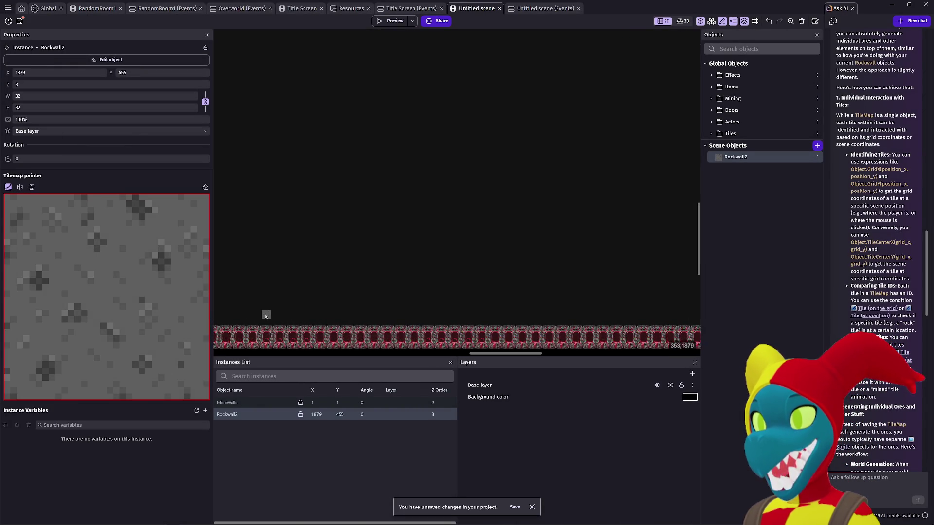
scroll(382, 286, down, 4)
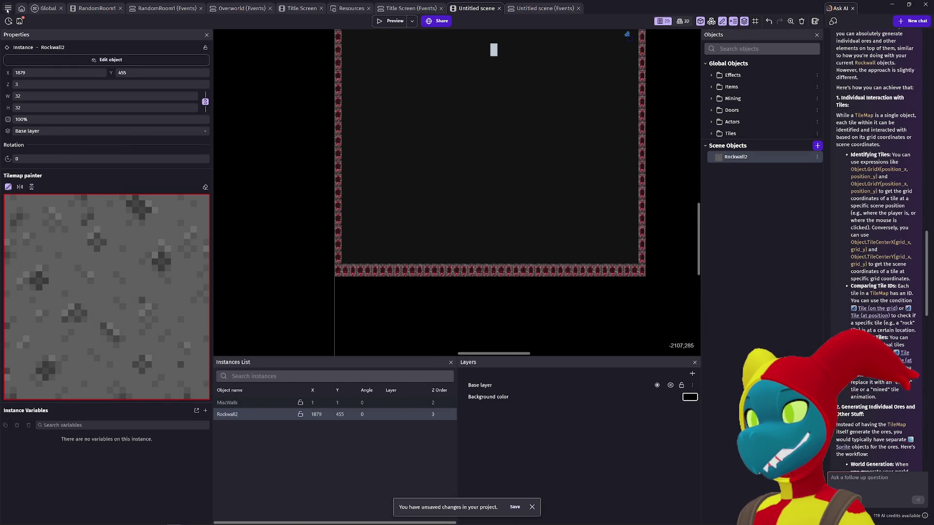
scroll(356, 177, down, 5)
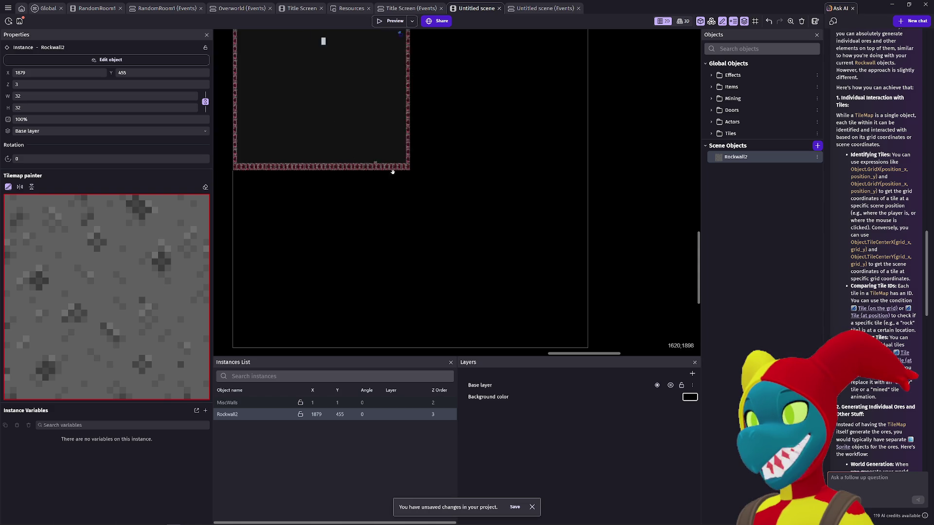
scroll(298, 68, up, 2)
mouse_move(325, 66)
mouse_down()
mouse_move(364, 120)
mouse_move(500, 240)
mouse_move(494, 228)
mouse_up()
scroll(364, 120, up, 3)
scroll(482, 228, up, 2)
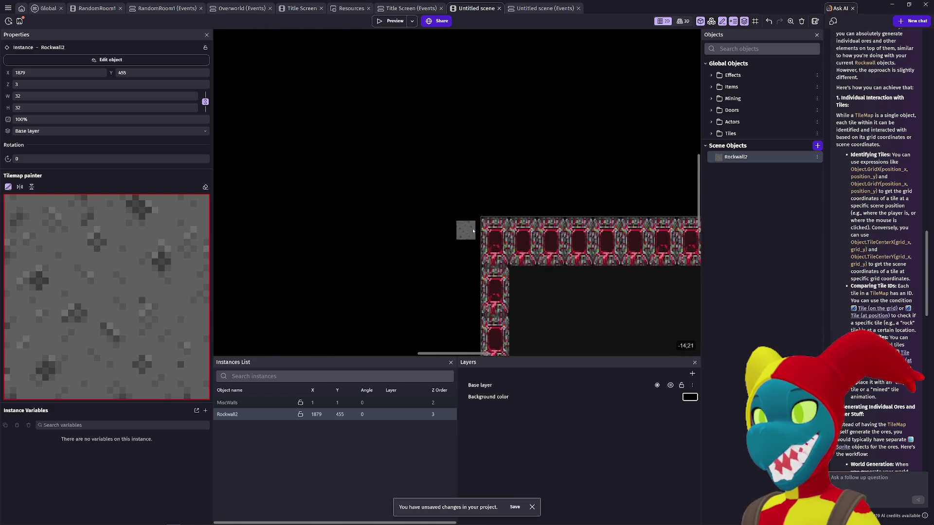
click(755, 21)
click(776, 33)
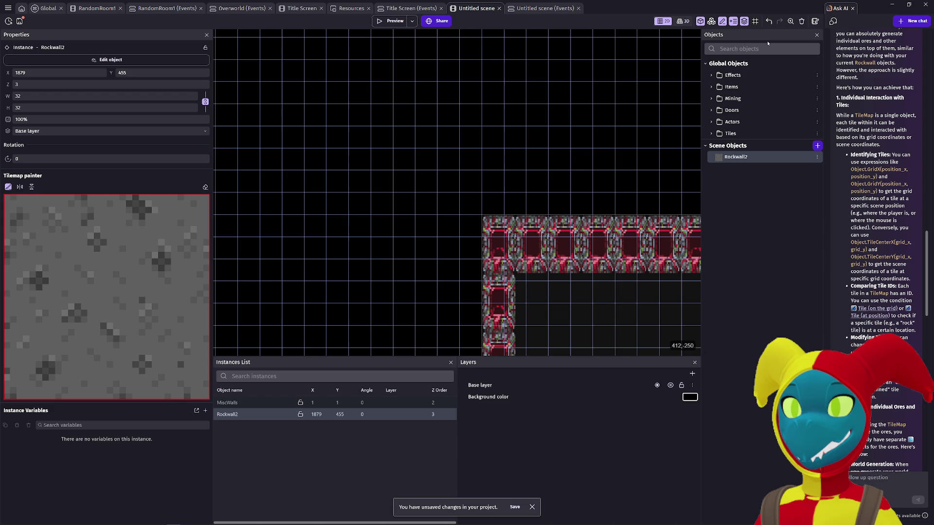
- Remove the MiscWalls tilemap, close the AI chat, and open the Rockwall2 object settings
scroll(584, 146, right, 2)
scroll(584, 146, down, 1)
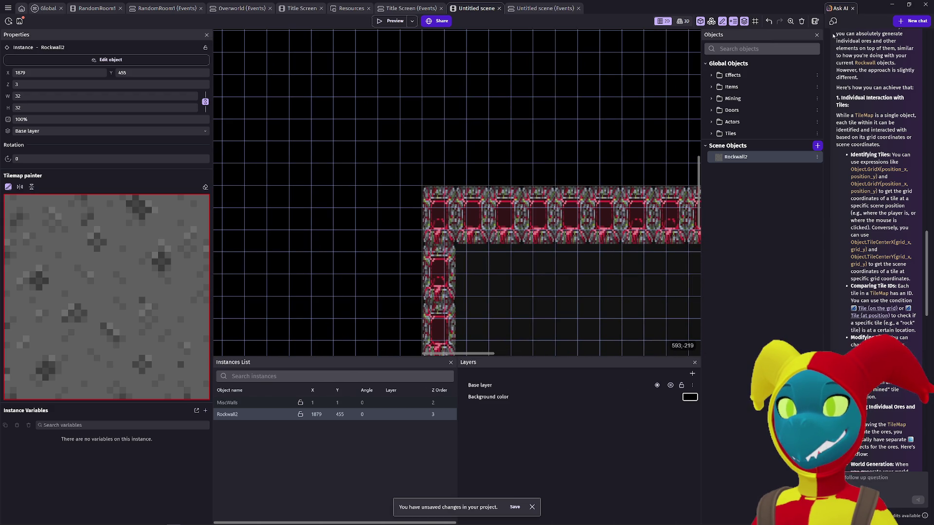
scroll(633, 127, down, 3)
scroll(633, 126, right, 7)
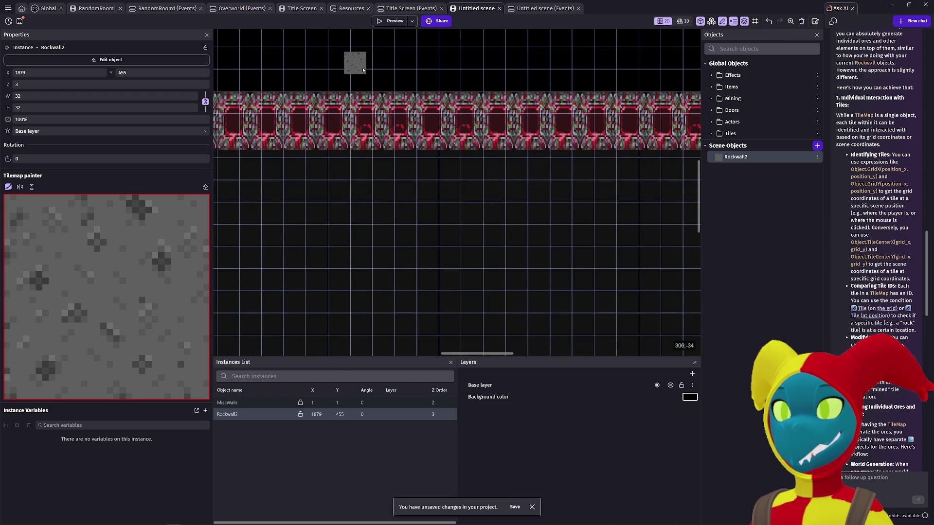
key(ctrl+z)
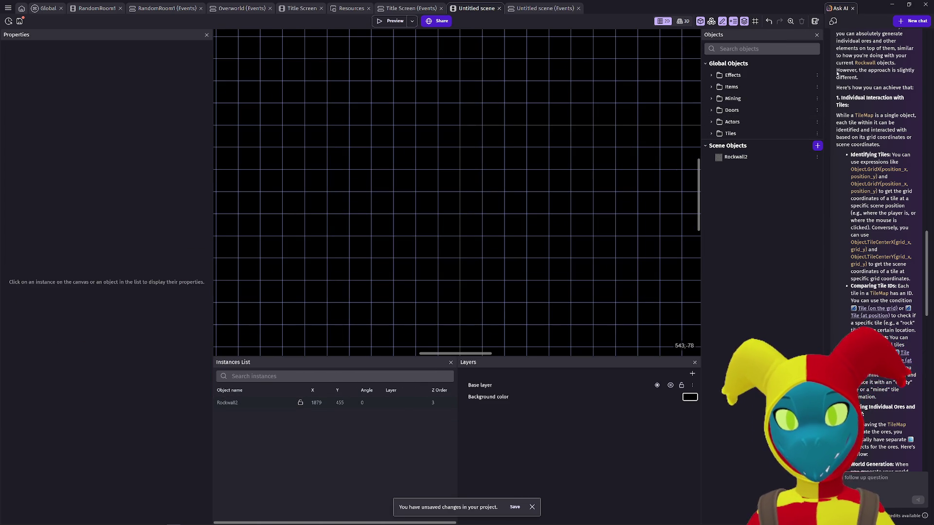
click(736, 156)
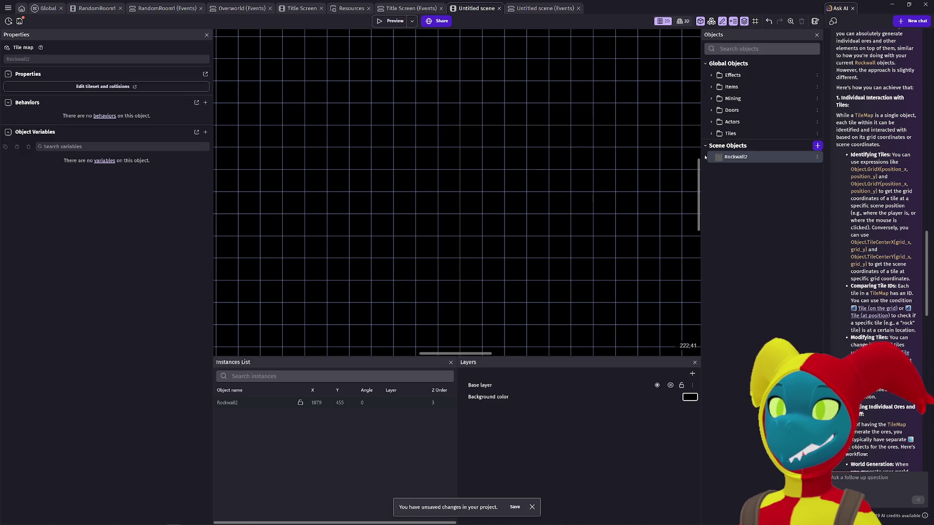
click(852, 8)
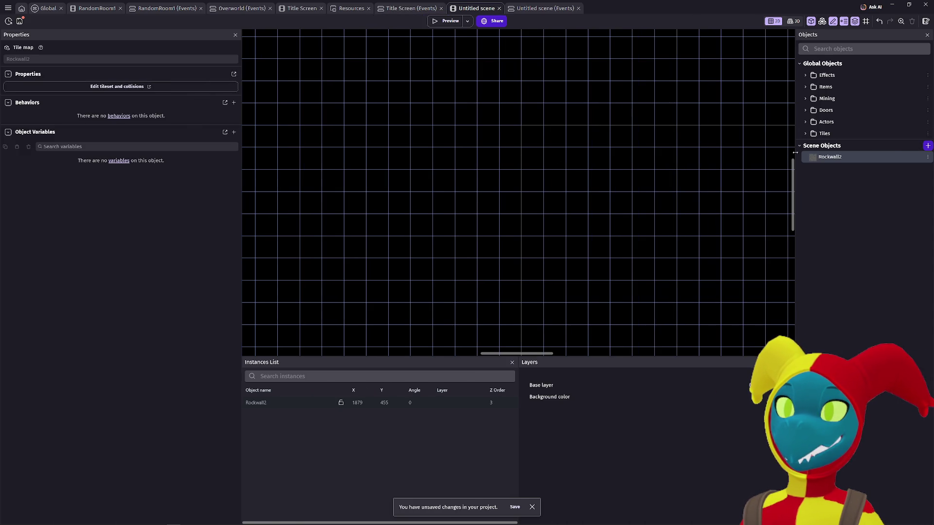
double_click(827, 157)
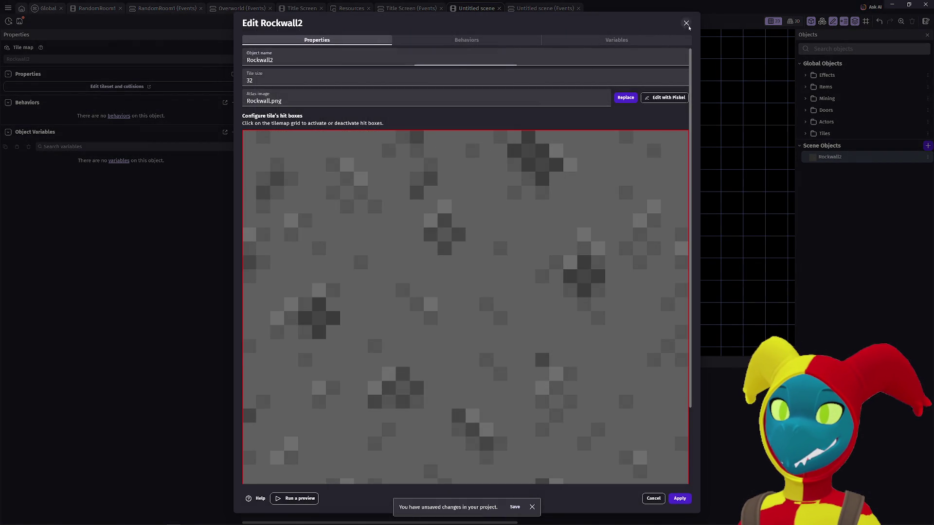
- Place a Rockwall2 tilemap at the scene origin and paint a 160 × 192 block of rock tiles
click(686, 25)
mouse_move(845, 165)
mouse_down()
mouse_move(680, 163)
mouse_move(533, 138)
mouse_up()
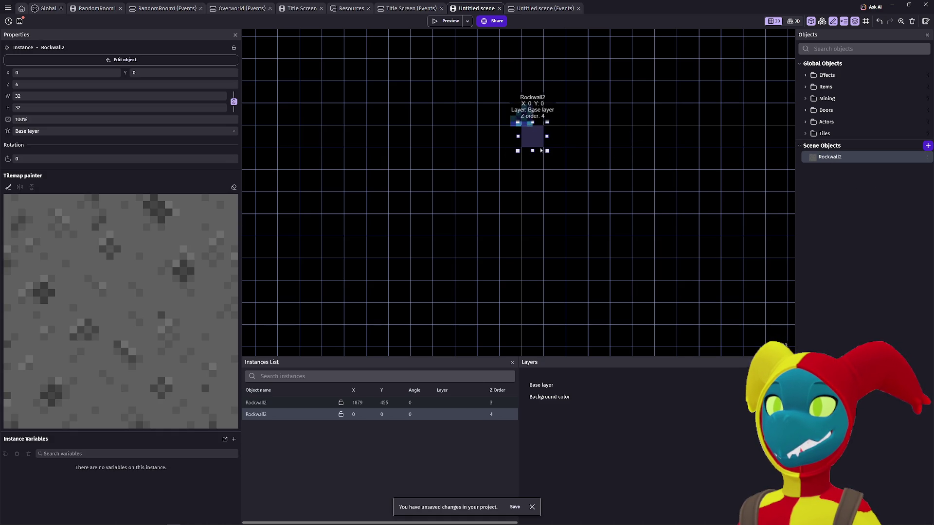
click(42, 288)
drag(537, 140, 629, 240)
- Stretch the rock tilemap into a large rectangle sized 4000 × 4000
scroll(632, 243, down, 1)
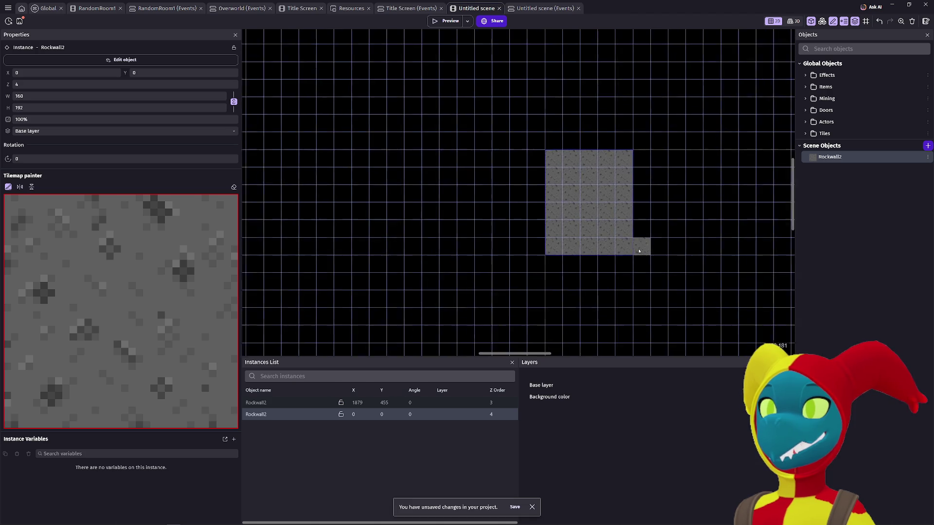
scroll(647, 255, down, 4)
drag(700, 298, 505, 197)
scroll(505, 196, down, 4)
drag(631, 271, 393, 131)
scroll(511, 235, down, 3)
drag(517, 250, 460, 141)
drag(372, 77, 397, 125)
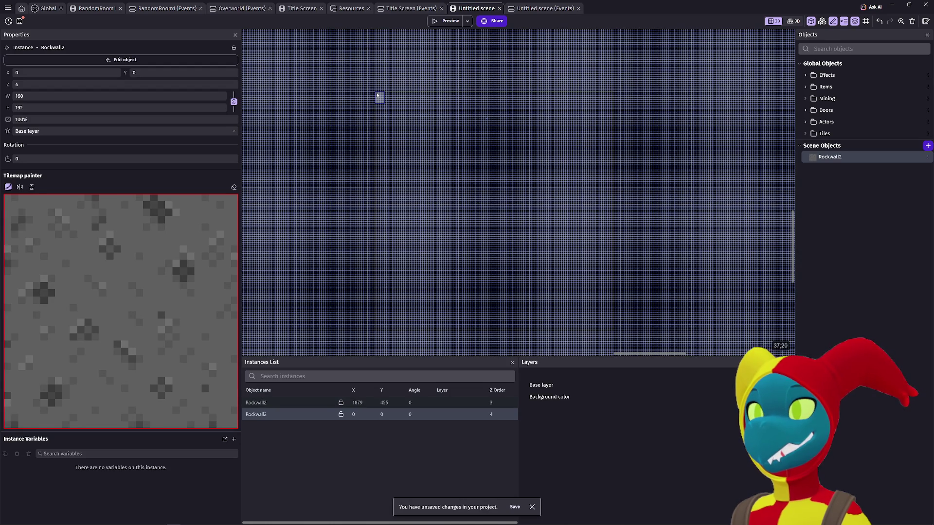
drag(376, 95, 617, 311)
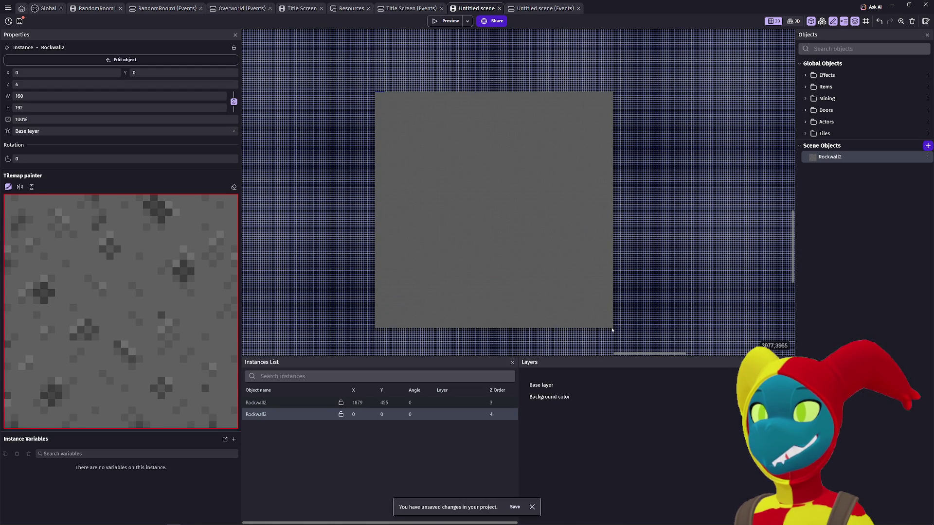
drag(612, 332, 611, 327)
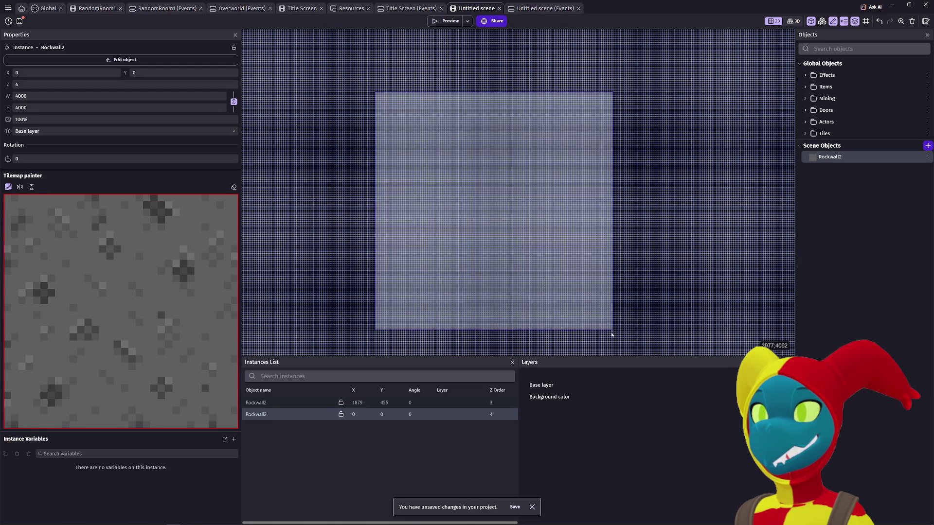
scroll(609, 334, up, 5)
scroll(649, 336, up, 6)
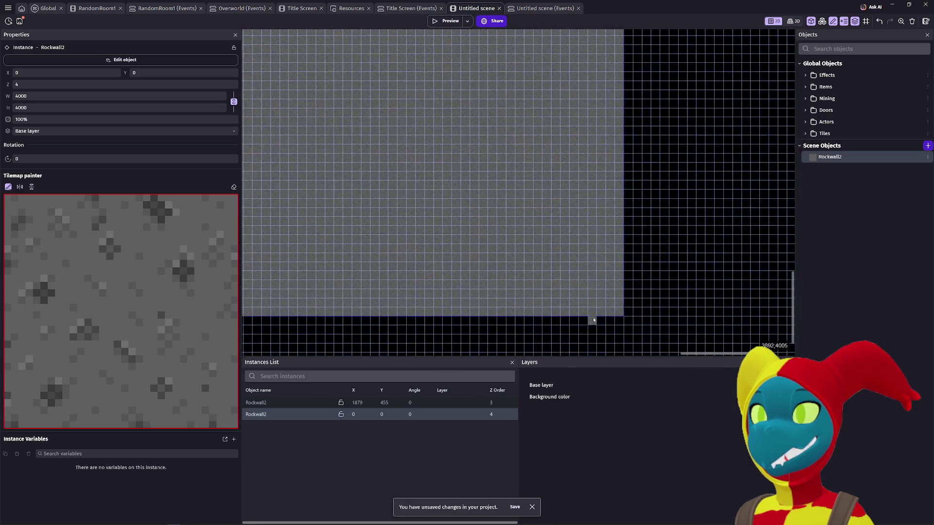
scroll(649, 305, down, 5)
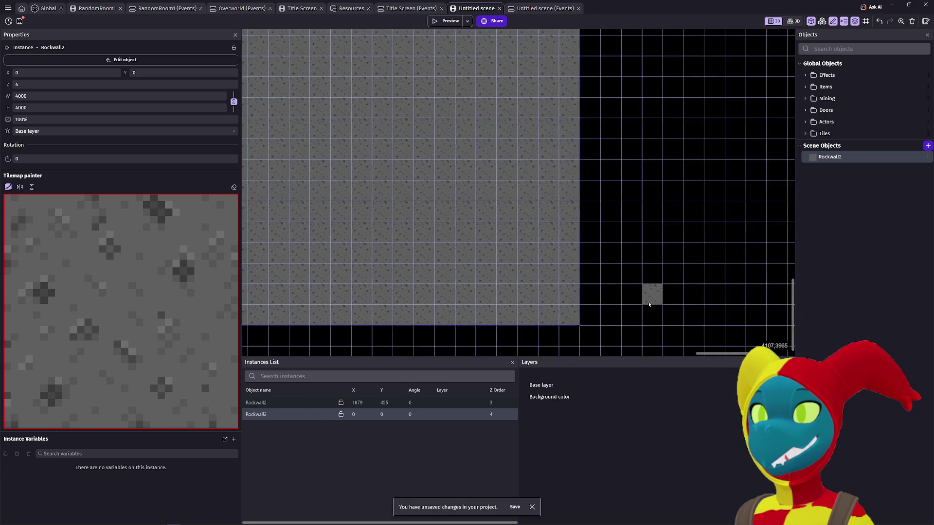
scroll(687, 285, down, 3)
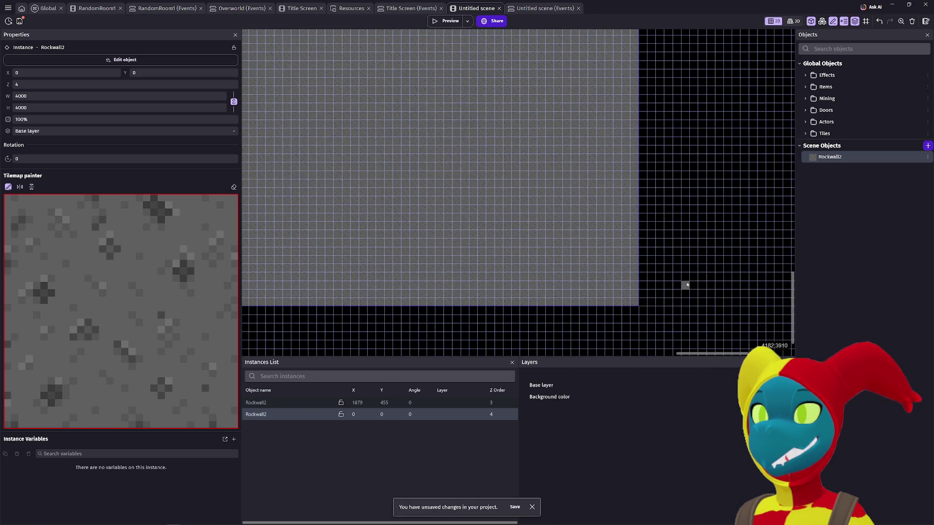
scroll(681, 277, down, 3)
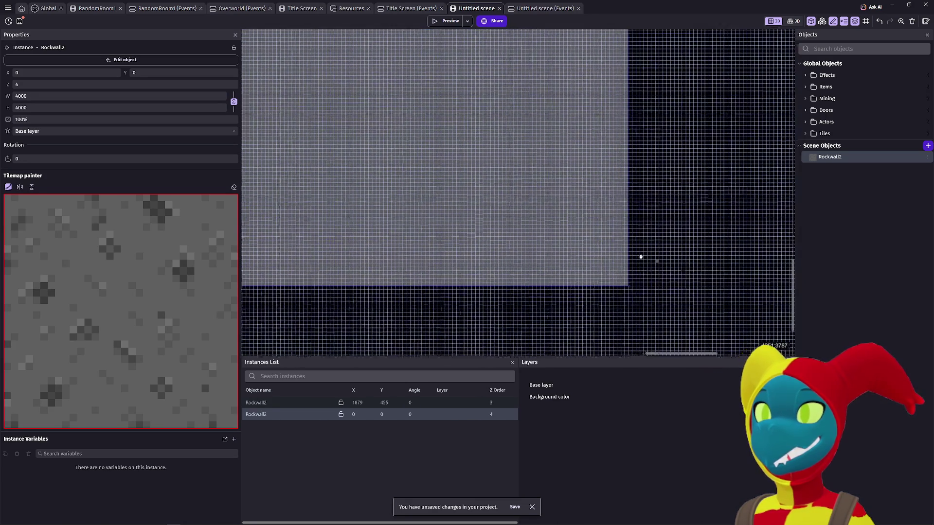
scroll(547, 209, up, 2)
scroll(571, 217, up, 5)
scroll(572, 216, left, 3)
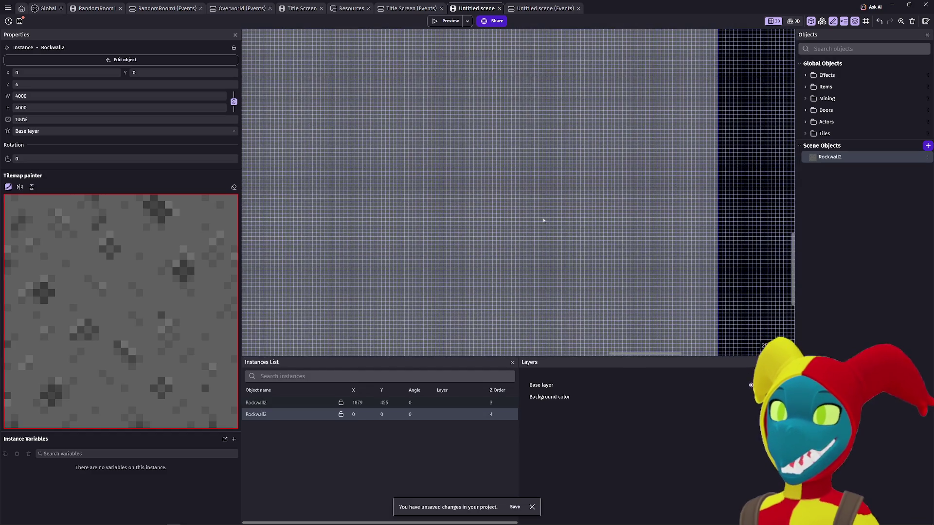
scroll(550, 280, up, 5)
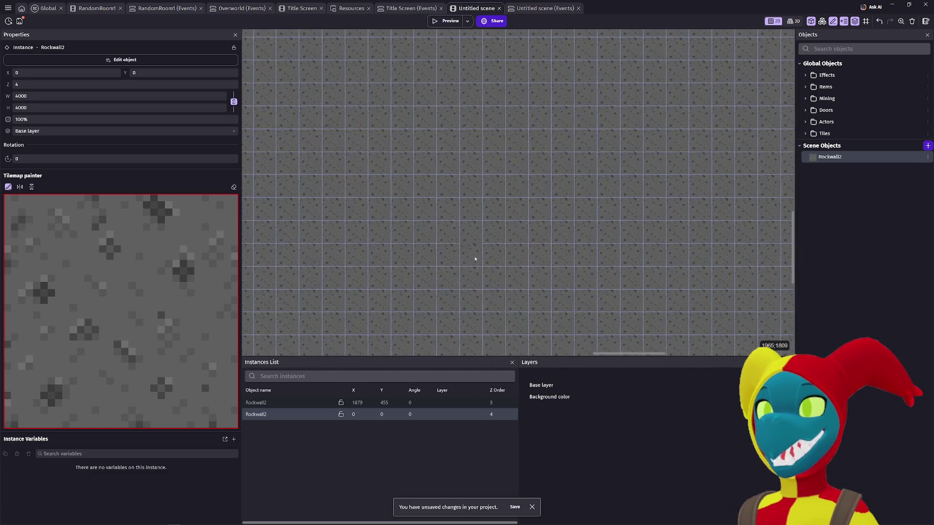
scroll(483, 260, up, 2)
scroll(484, 263, down, 1)
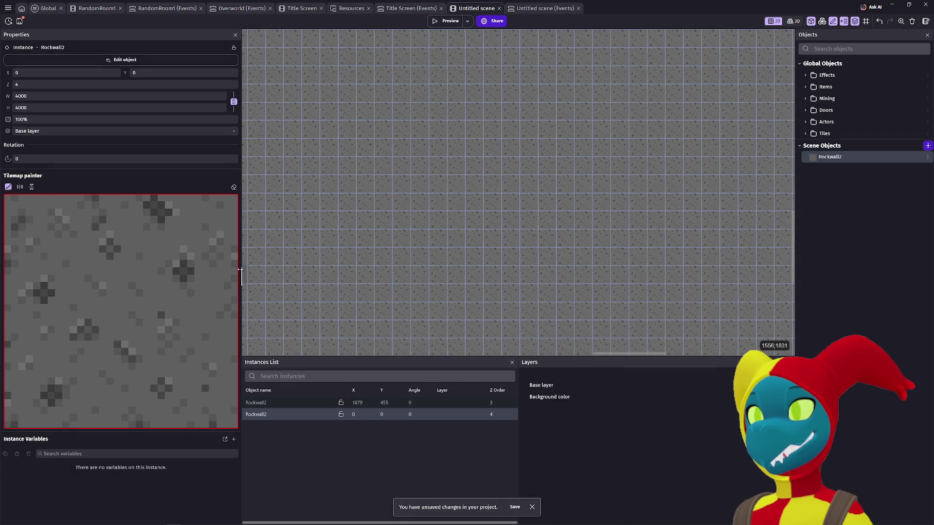
- Use the eraser to clear a 5 × 5 block of rock tiles near the canvas centre
click(195, 275)
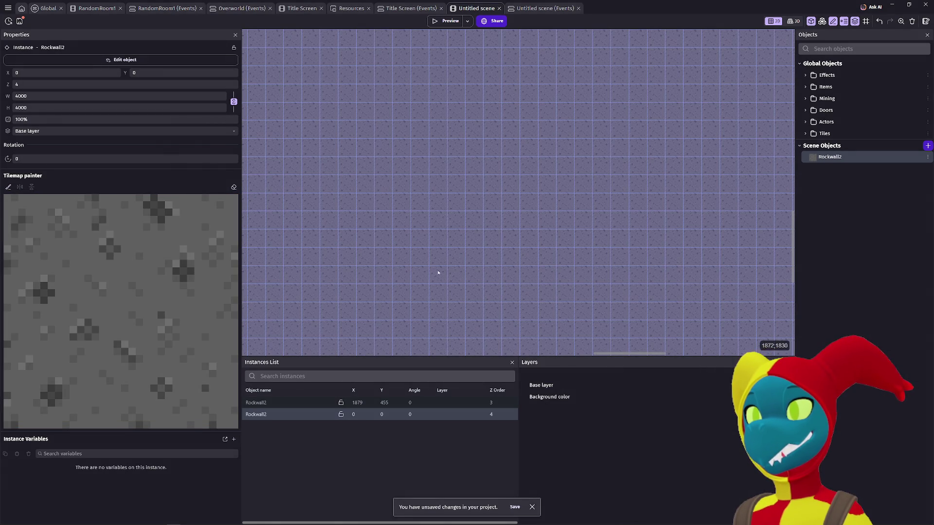
click(233, 188)
click(474, 257)
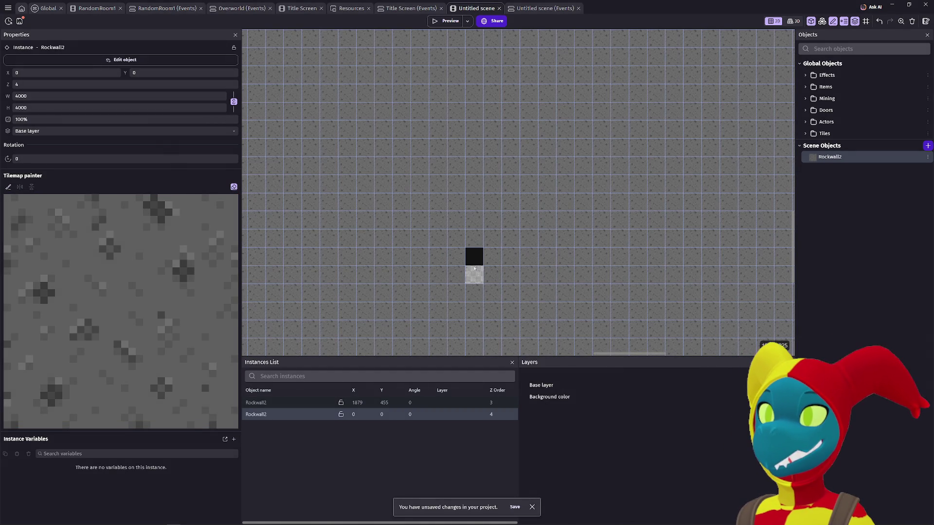
scroll(470, 257, down, 3)
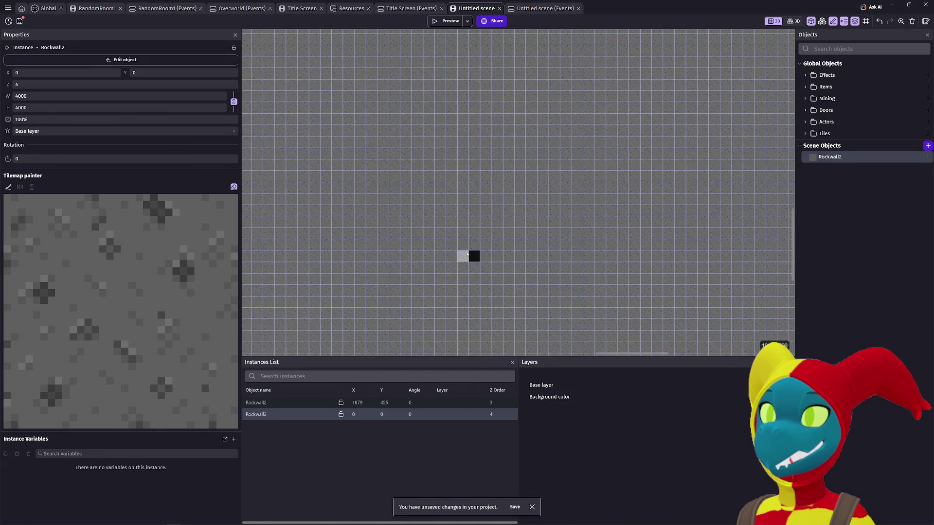
drag(466, 250, 486, 273)
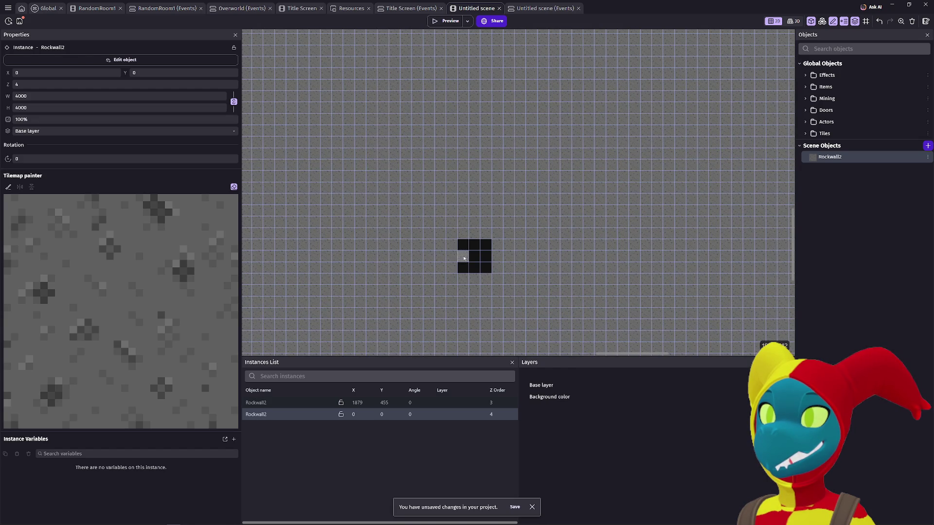
mouse_move(452, 244)
mouse_down()
mouse_move(463, 237)
mouse_move(500, 282)
mouse_up()
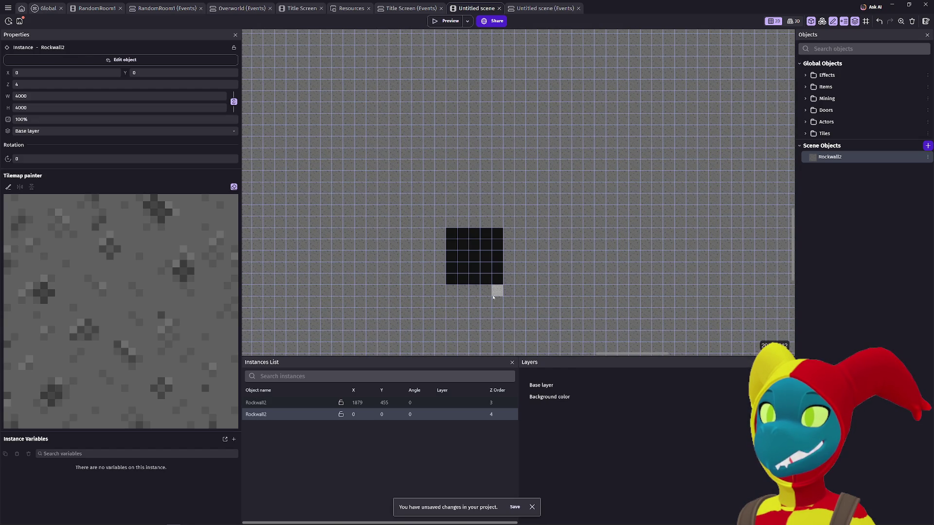
scroll(488, 248, down, 1)
scroll(488, 249, down, 1)
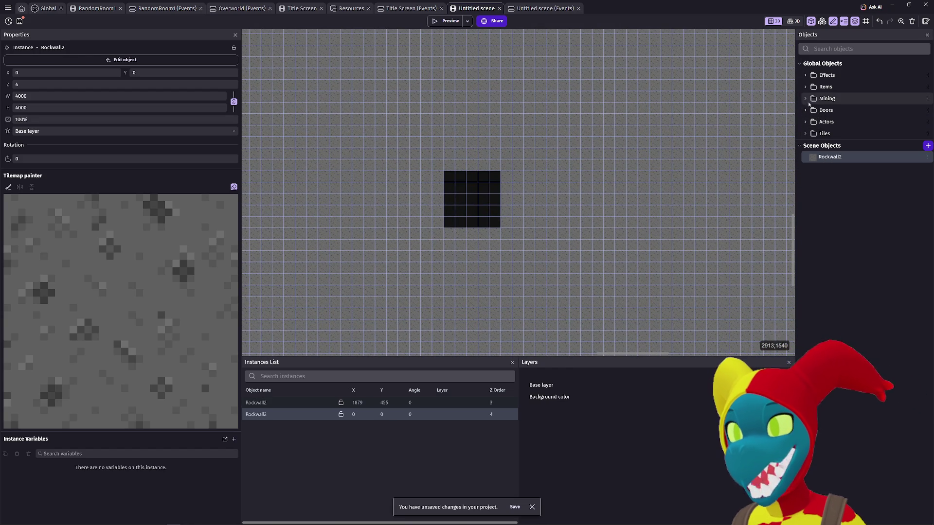
click(806, 87)
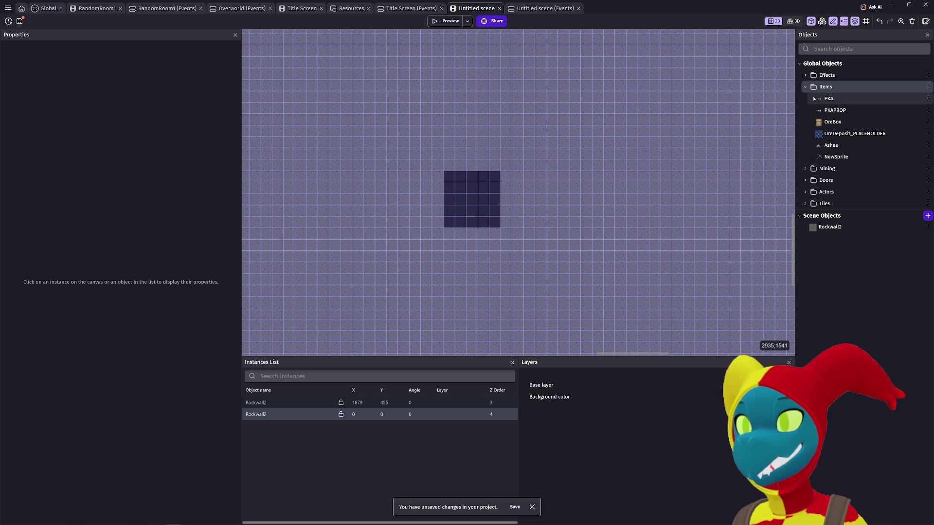
- Expand the Mining global folder and check the existing Rockwall object, leaving its name unchanged
click(806, 76)
click(806, 76)
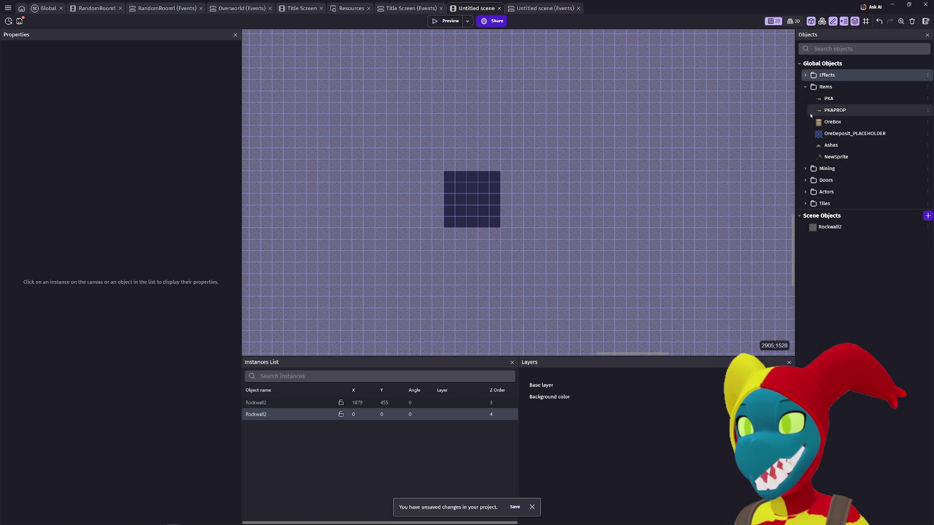
click(806, 168)
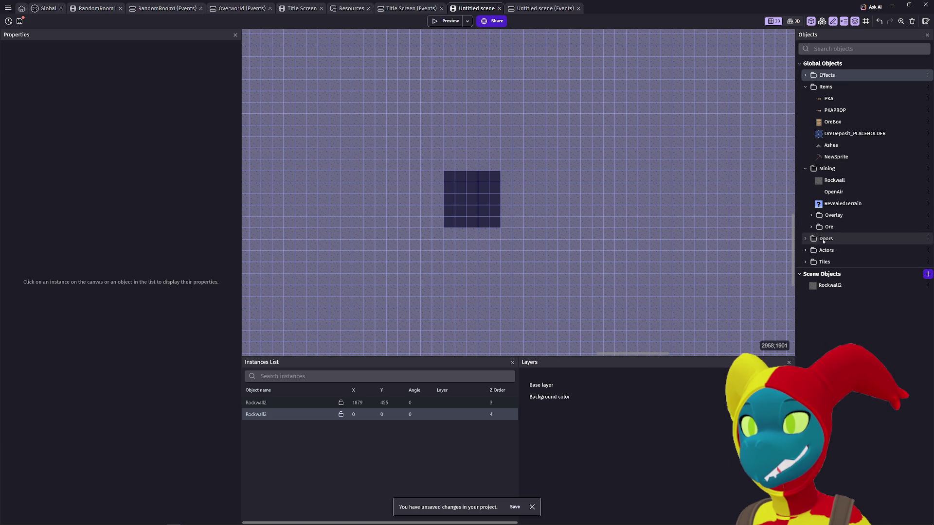
click(827, 285)
click(835, 180)
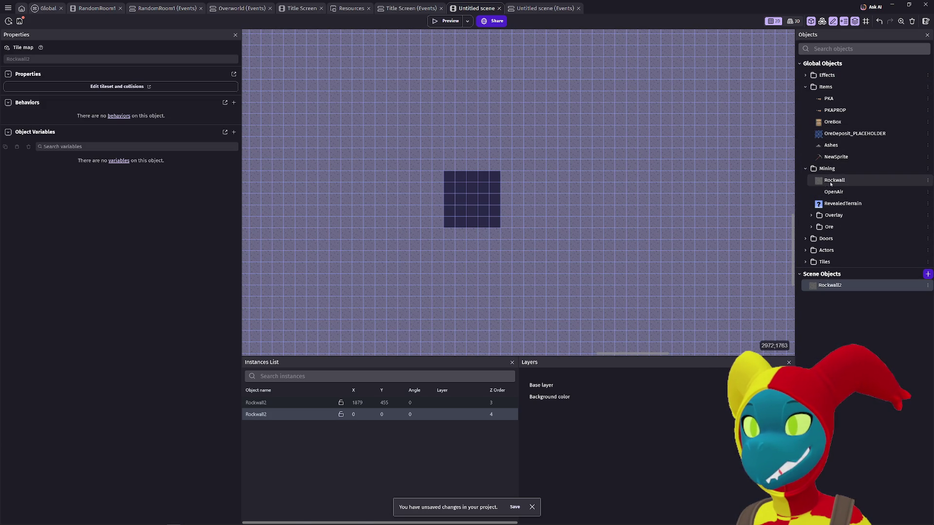
click(834, 180)
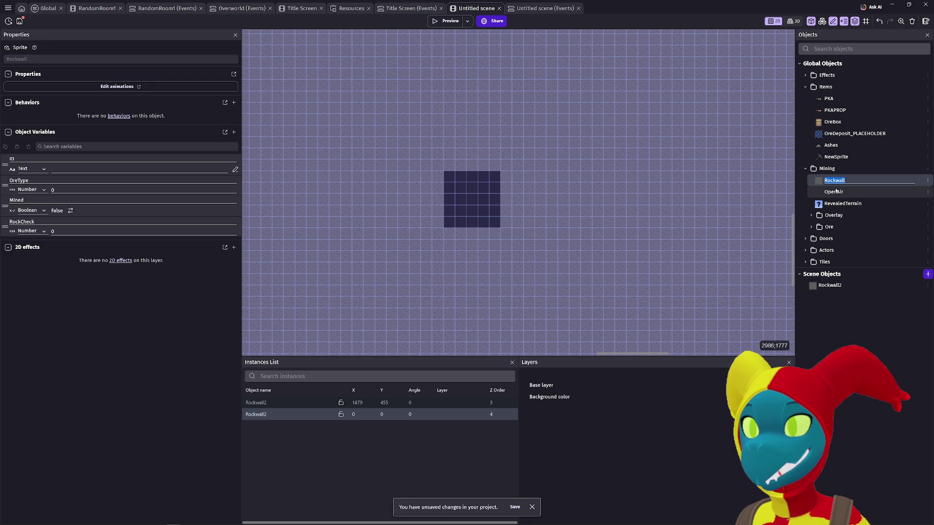
key(Escape)
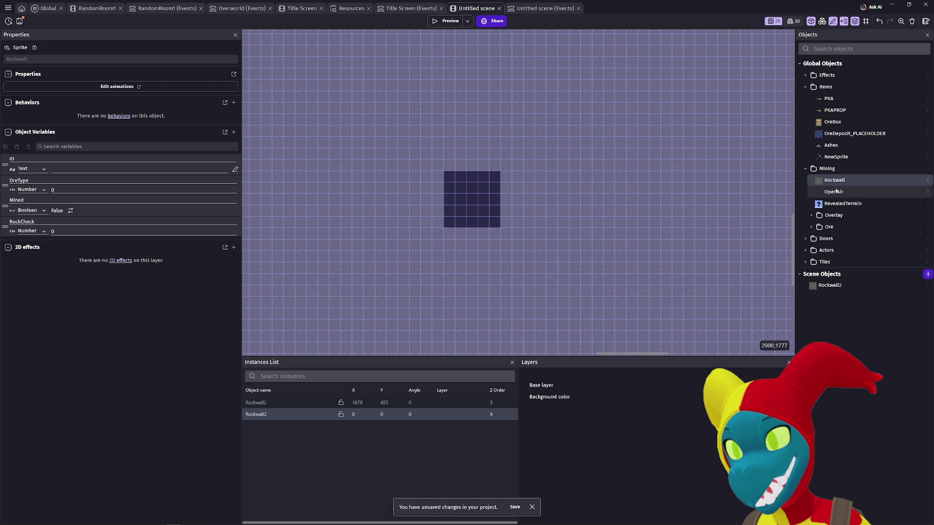
- Rename Rockwall2 to RockwallTM and move it into the global Mining folder
click(830, 286)
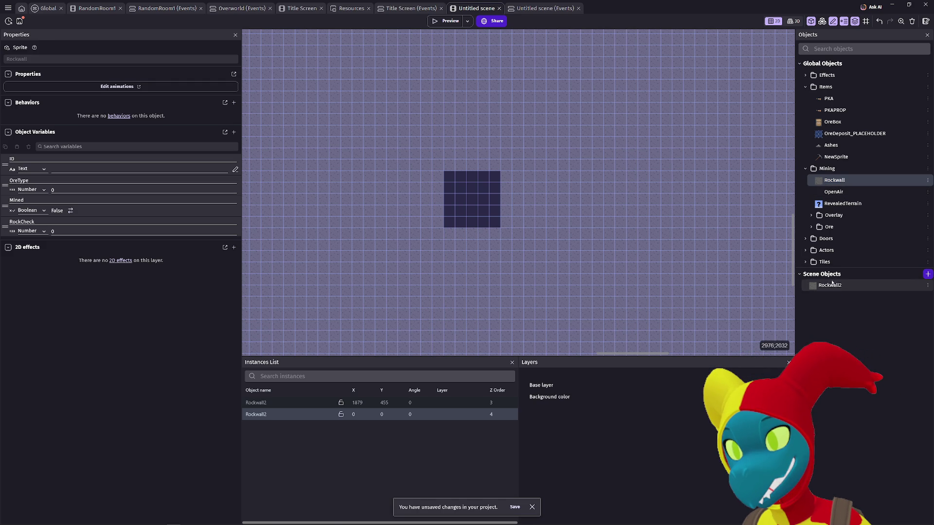
click(832, 286)
text(TM)
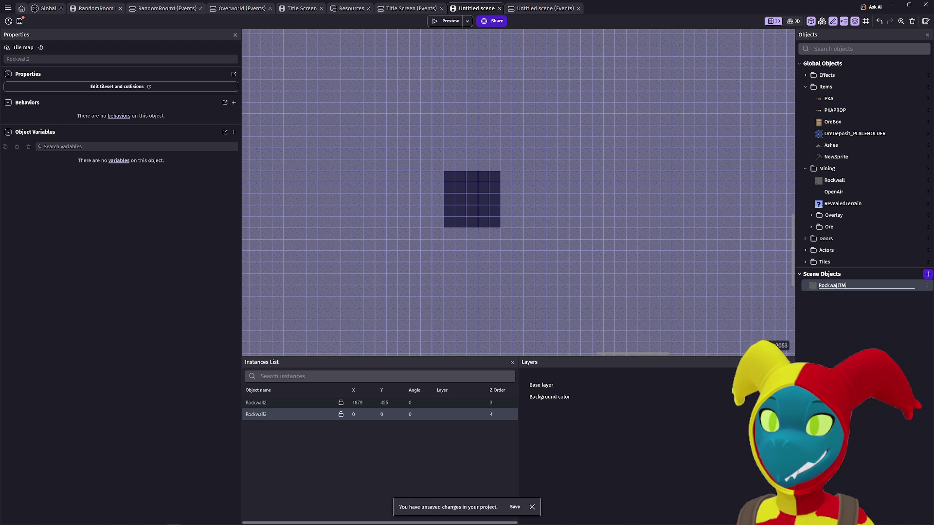
key(Return)
drag(836, 288, 828, 182)
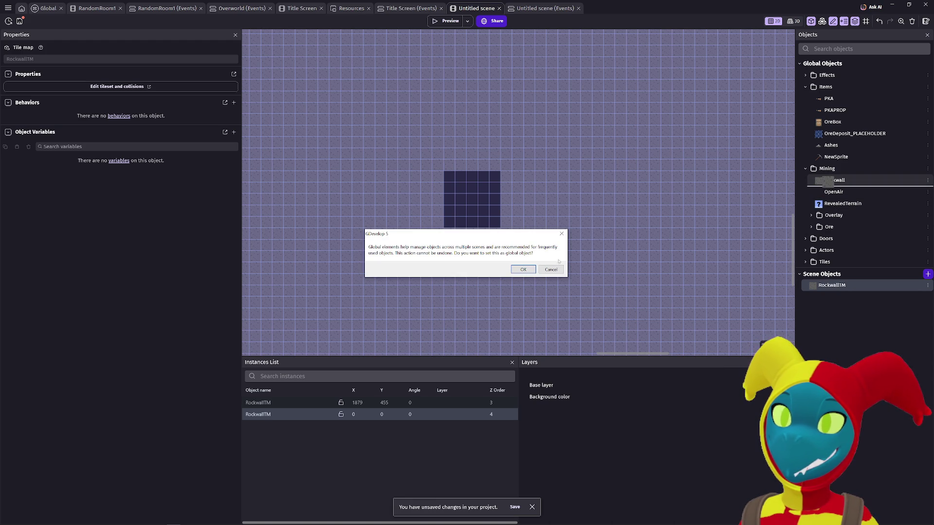
click(530, 268)
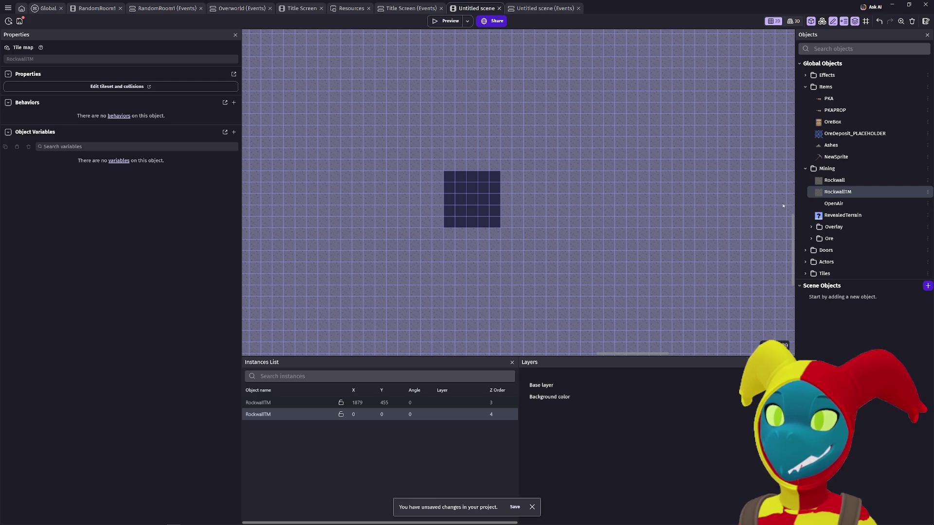
- Inspect the RockwallTM tilemap covering the scene, then switch to the Untitled scene's empty events
scroll(638, 225, down, 5)
scroll(637, 226, down, 2)
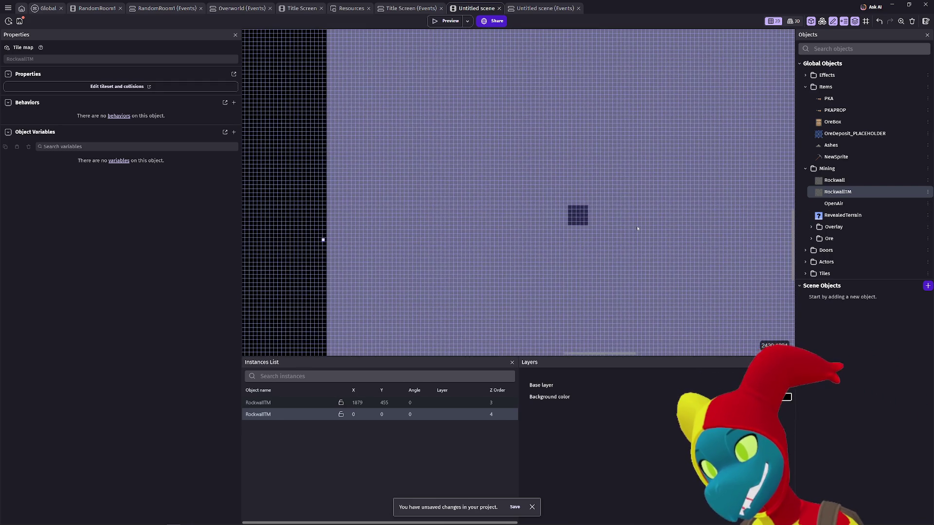
scroll(600, 239, up, 5)
scroll(572, 205, up, 6)
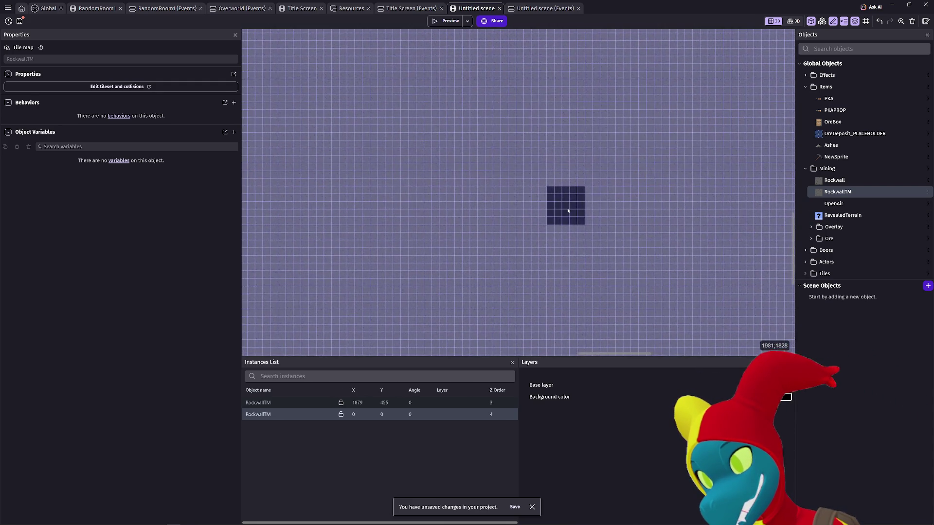
scroll(572, 203, up, 3)
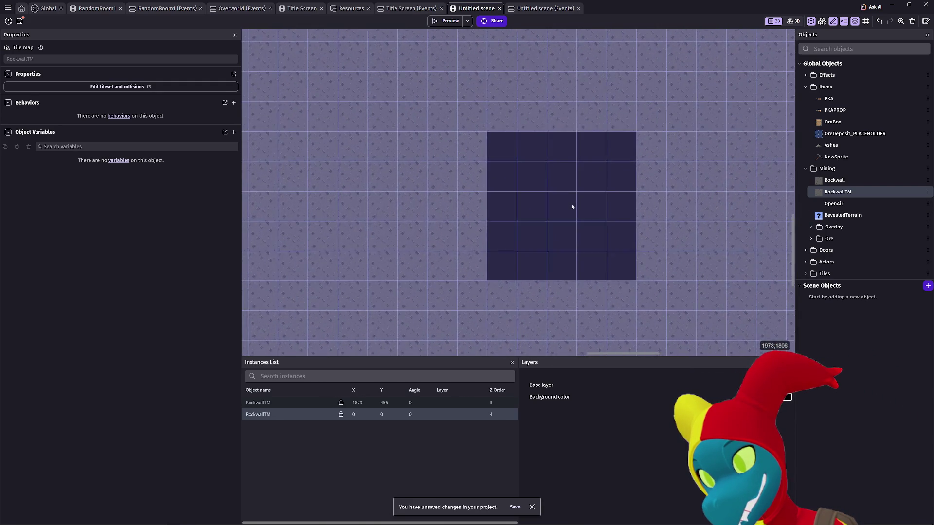
click(574, 206)
drag(590, 212, 578, 214)
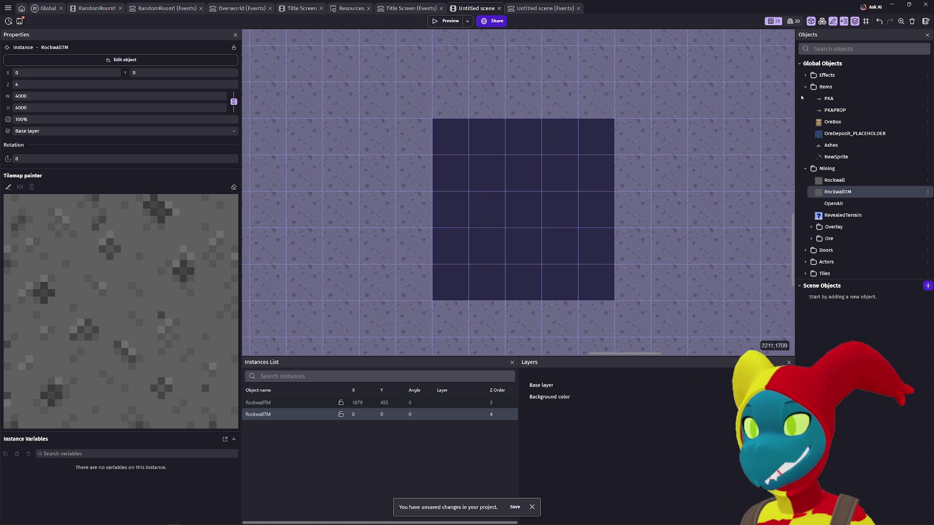
click(826, 75)
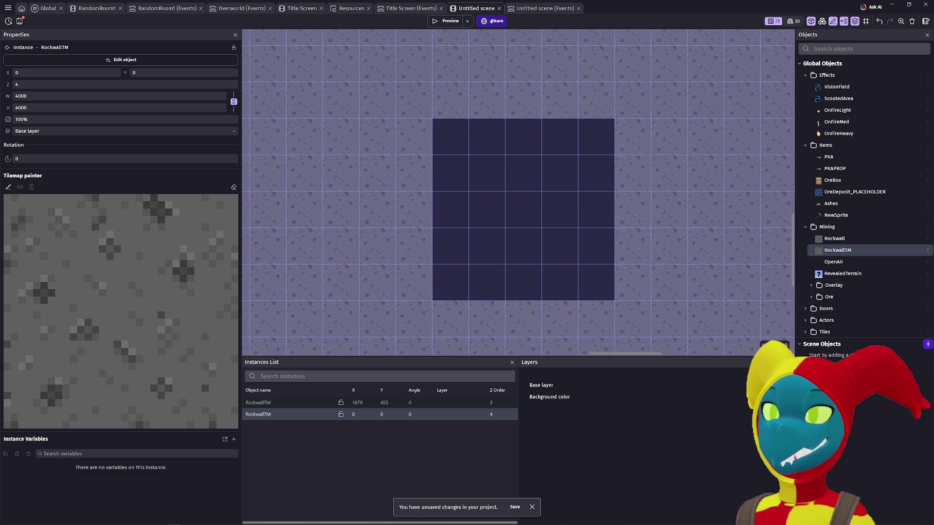
click(525, 9)
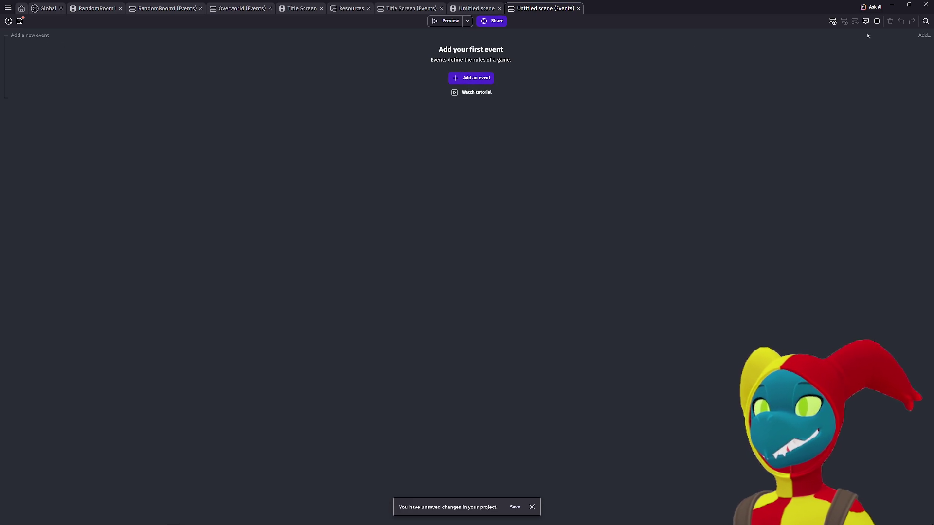
- Pick the 'Include events from Global' link event in the Overworld scene's events
click(921, 35)
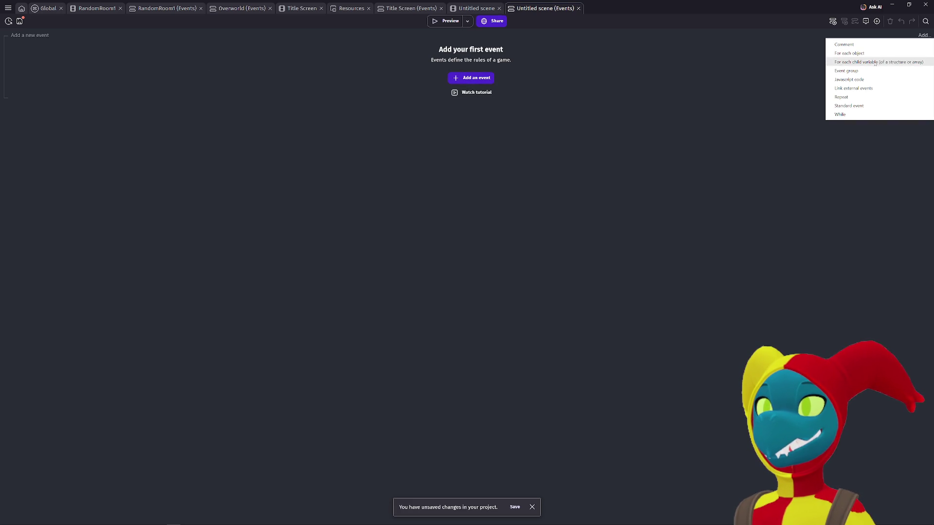
click(618, 72)
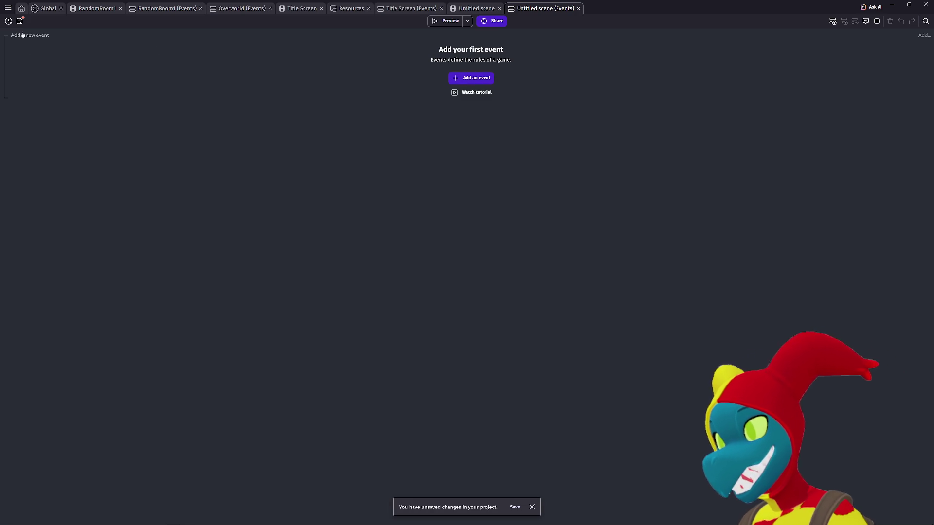
click(341, 9)
click(282, 8)
click(241, 8)
click(8, 39)
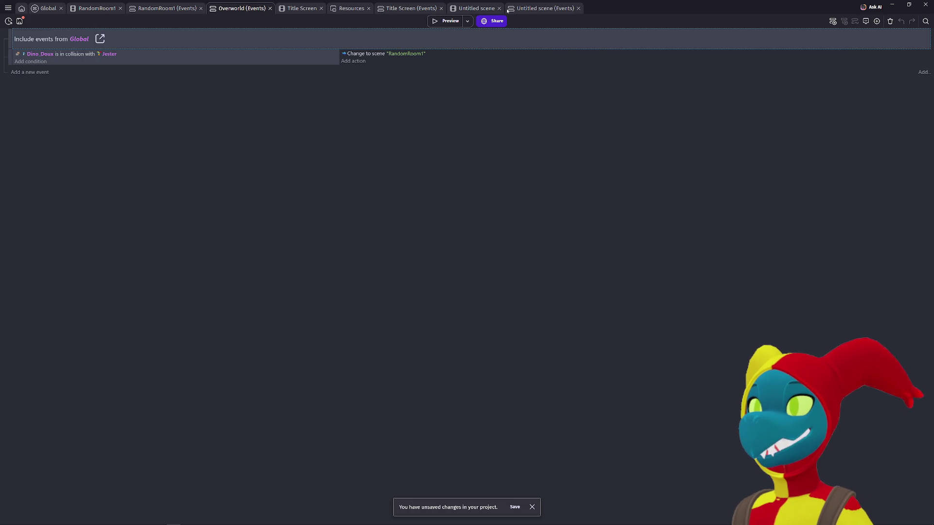
- Paste the Global events link into the Untitled scene's events and delete the empty event
click(534, 8)
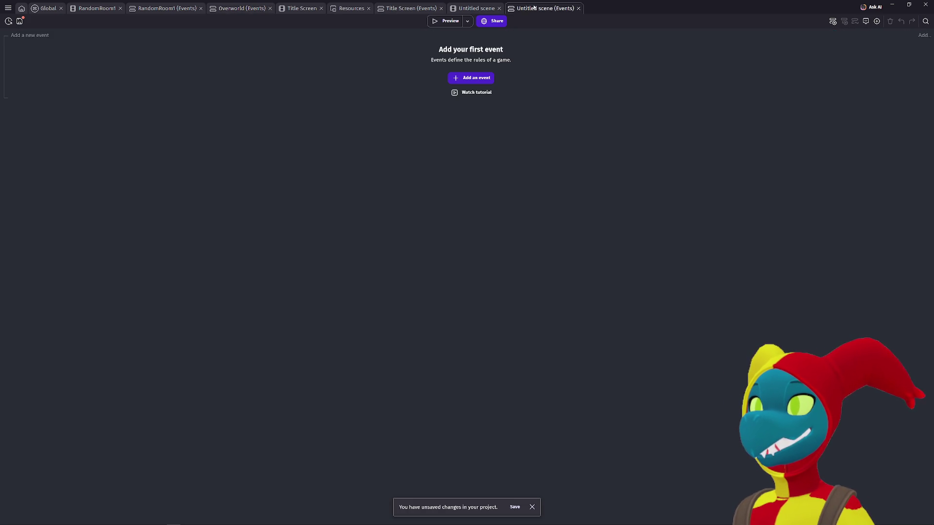
click(24, 36)
key(ctrl+v)
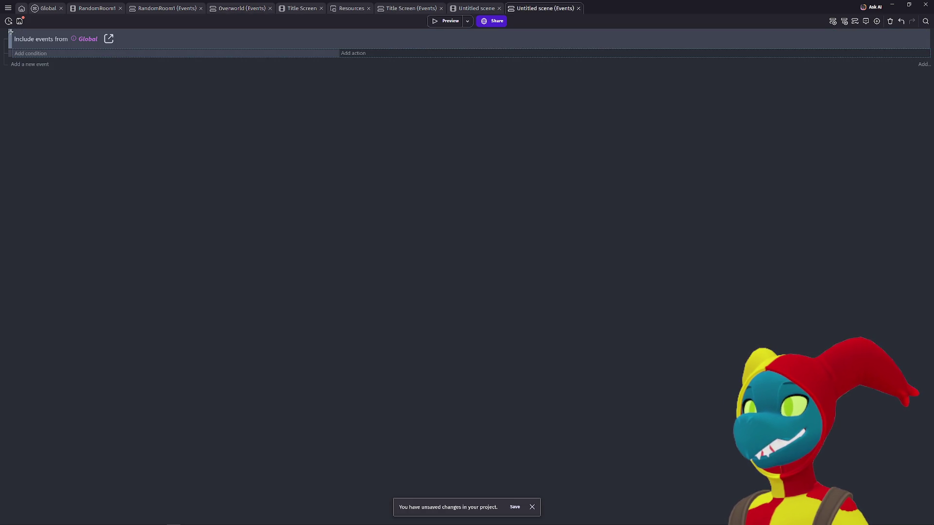
key(Delete)
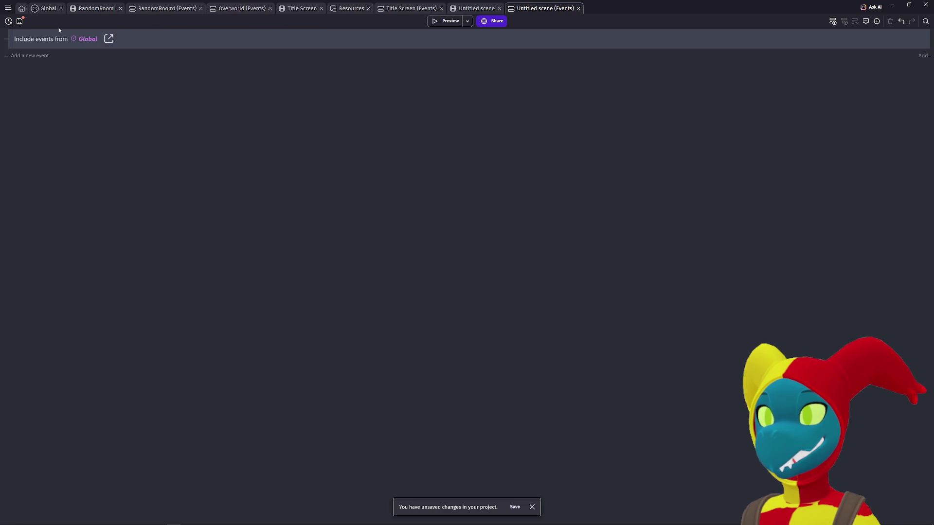
click(474, 9)
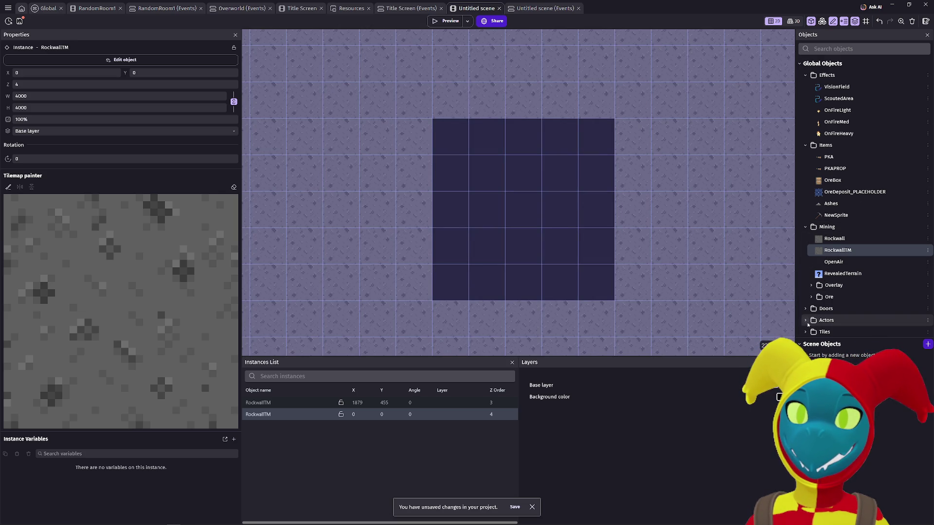
- Drag a Dino_Doux instance into the centre of the dark area, landing at 1952, 1792
click(827, 366)
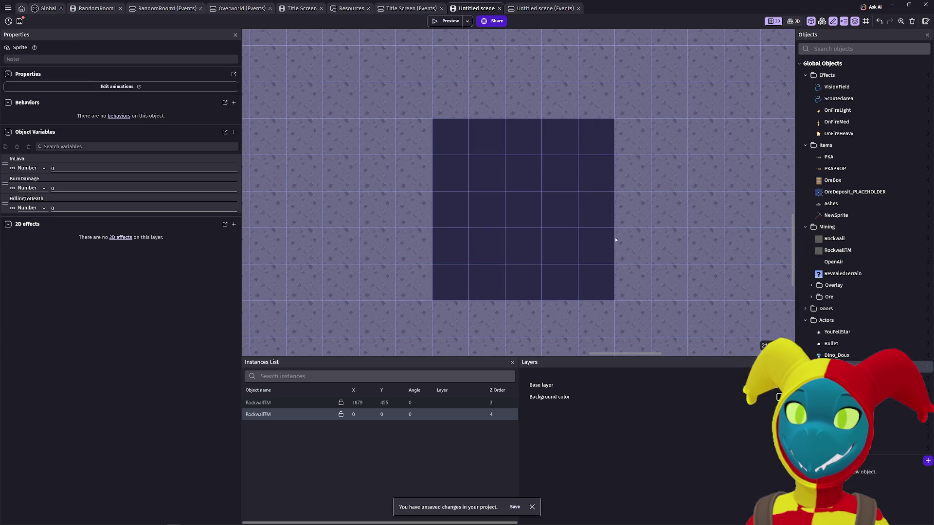
click(836, 356)
mouse_move(837, 356)
mouse_down()
mouse_move(577, 219)
mouse_move(538, 214)
mouse_move(538, 178)
mouse_move(502, 177)
mouse_up()
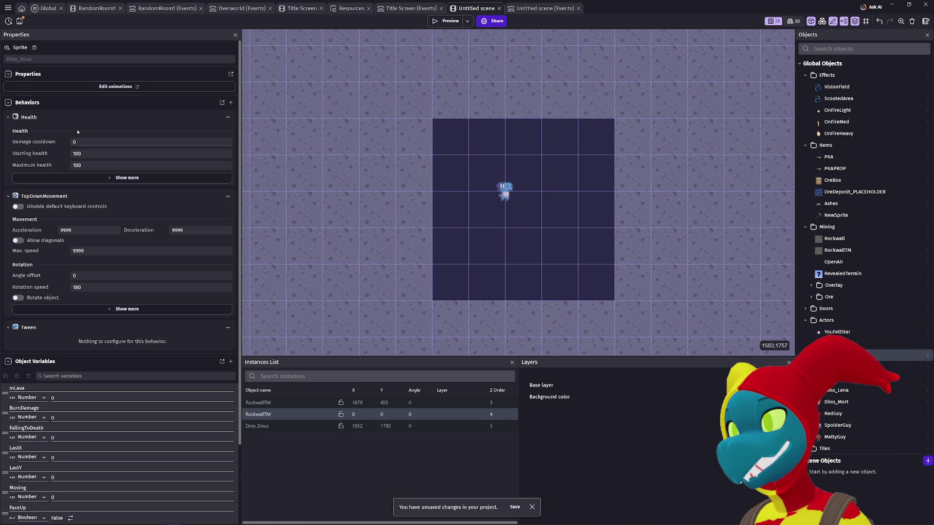
scroll(75, 125, down, 2)
scroll(75, 162, up, 2)
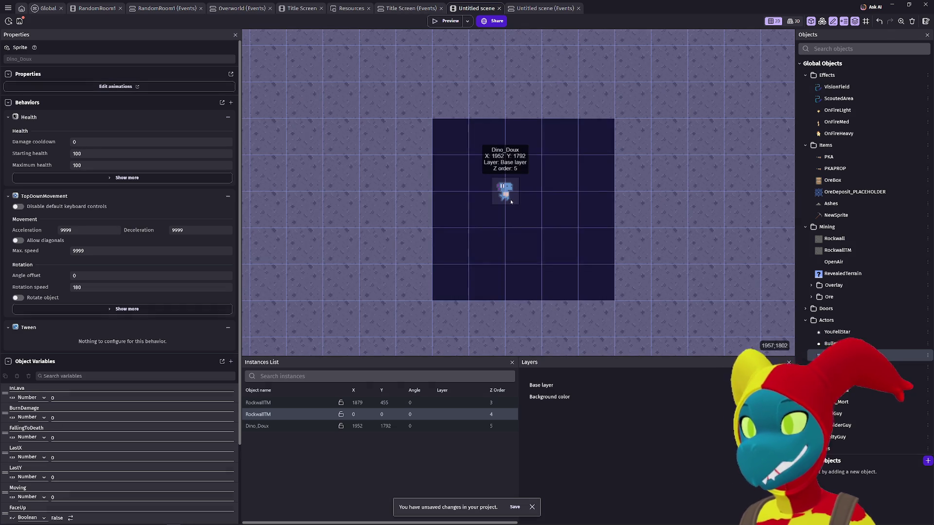
click(505, 188)
- Set the Dino_Doux instance width to 32 and snap it onto a grid cell
drag(519, 206, 532, 220)
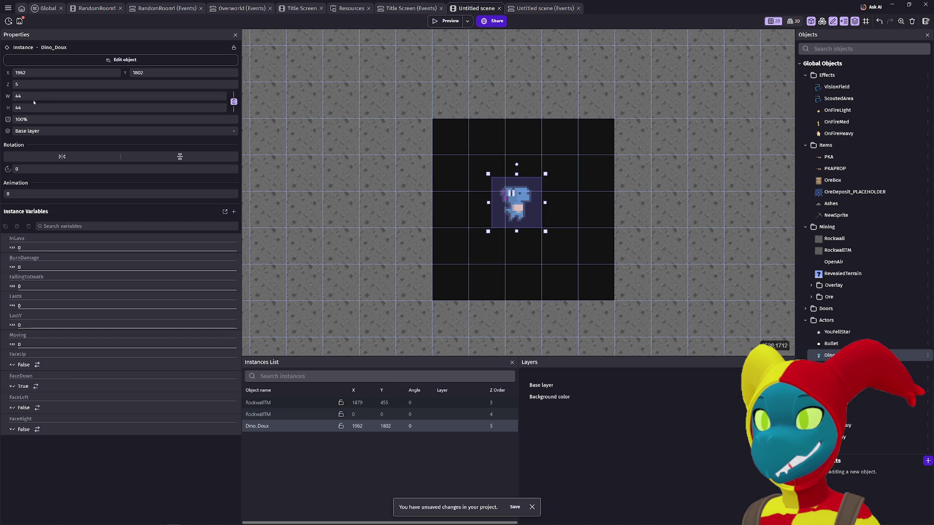
click(33, 96)
text(32)
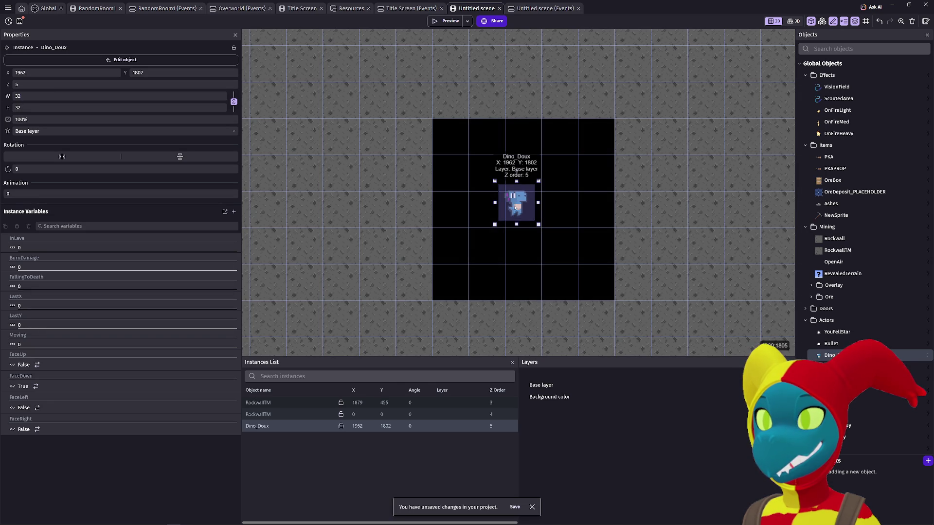
drag(518, 207, 525, 213)
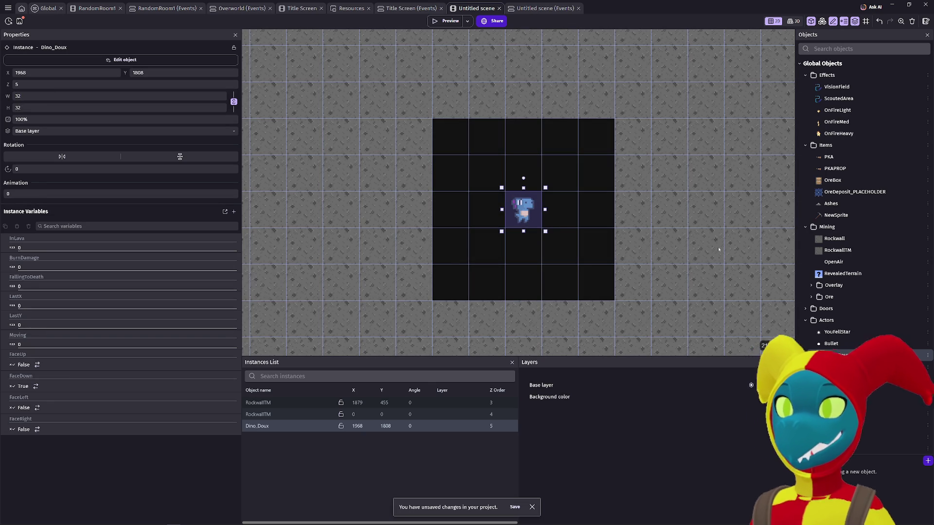
- Add a 32-wide Jester beside Dino_Doux, snap it to the grid, then delete it
click(837, 367)
mouse_move(837, 367)
mouse_down()
mouse_move(655, 273)
mouse_move(587, 202)
mouse_move(567, 207)
mouse_up()
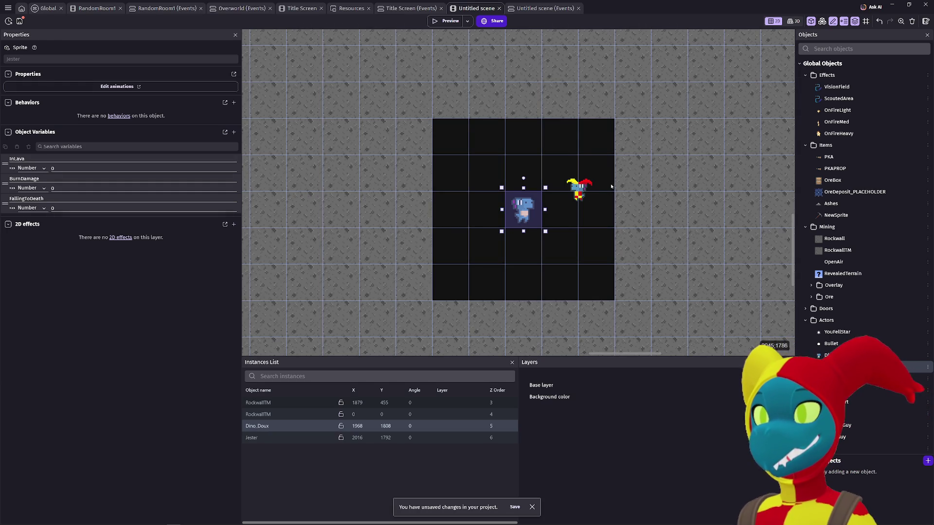
click(579, 191)
double_click(45, 97)
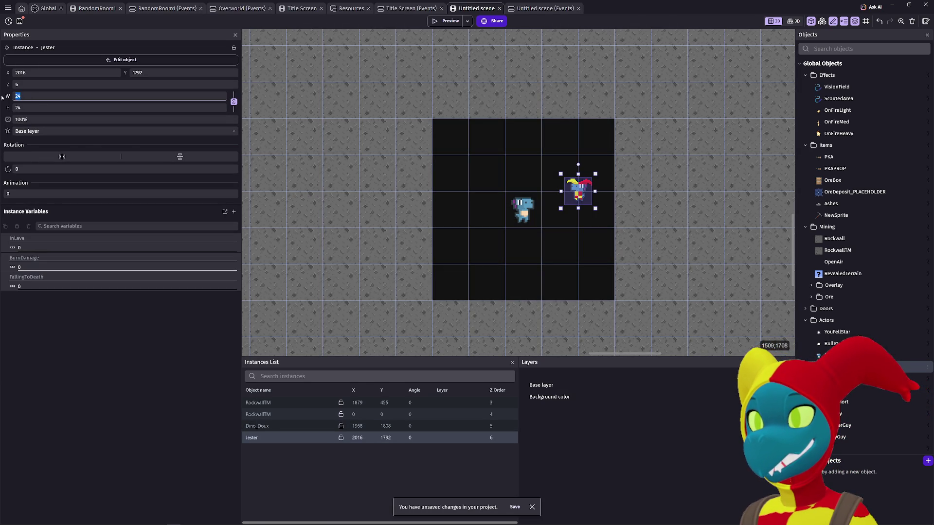
text(32)
drag(577, 192, 596, 212)
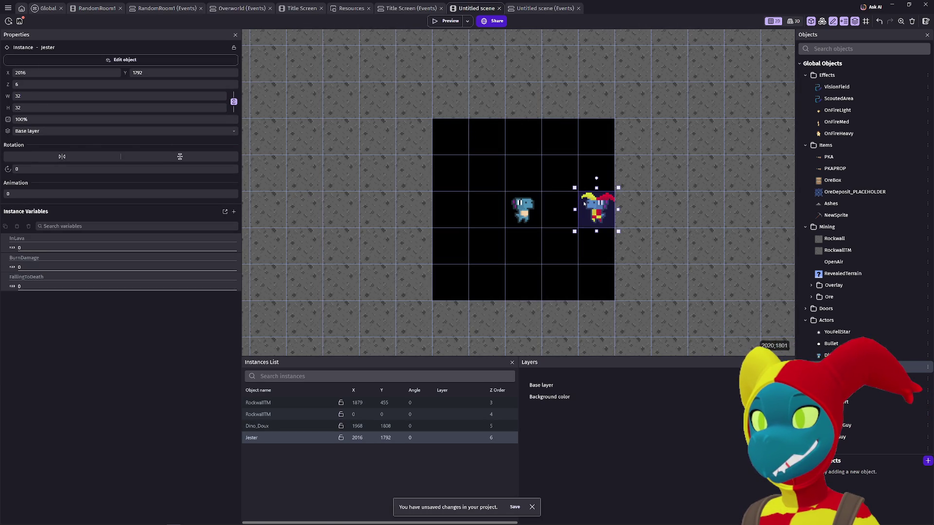
click(573, 251)
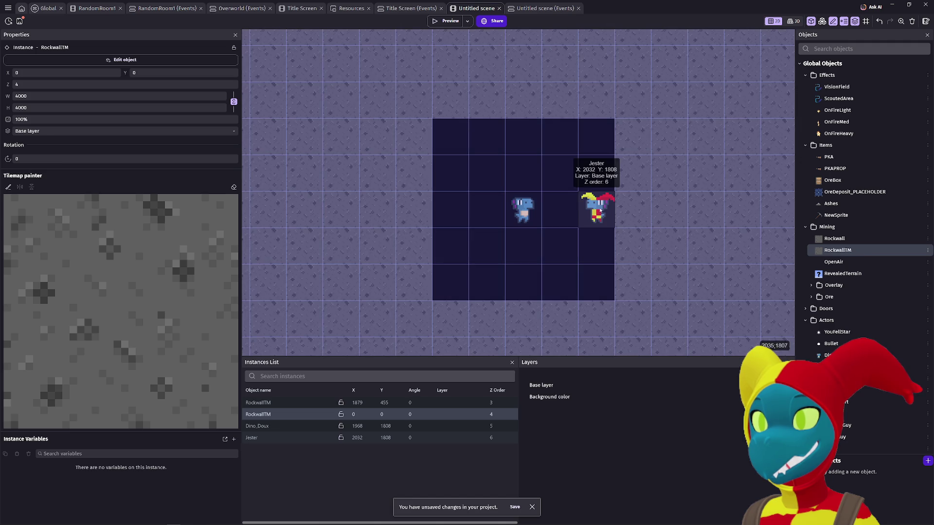
mouse_move(596, 208)
mouse_down()
mouse_move(565, 211)
mouse_move(526, 168)
mouse_move(523, 145)
mouse_up()
key(Delete)
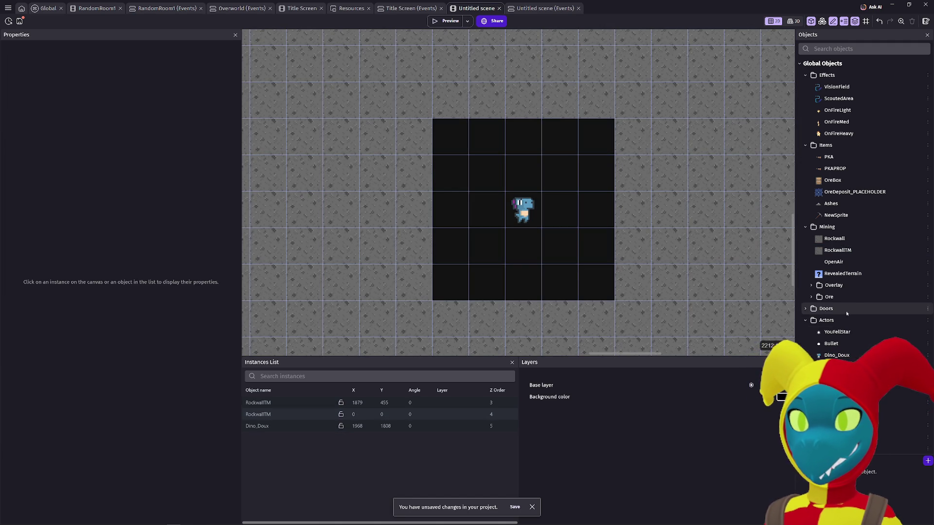
- Place a PKAPROP directly below Dino_Doux at 1968, 1840 and run a preview
click(838, 169)
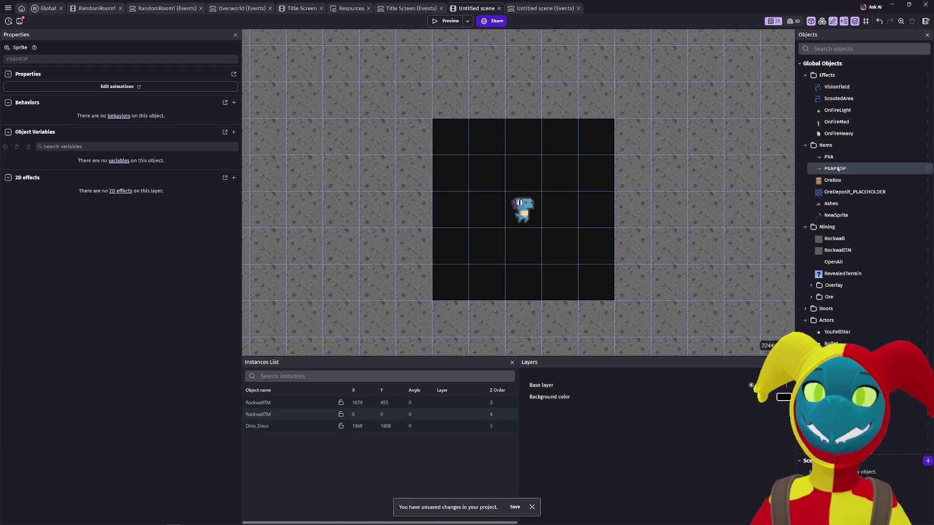
mouse_move(610, 228)
mouse_down()
mouse_move(538, 258)
mouse_move(533, 222)
mouse_move(541, 227)
mouse_up()
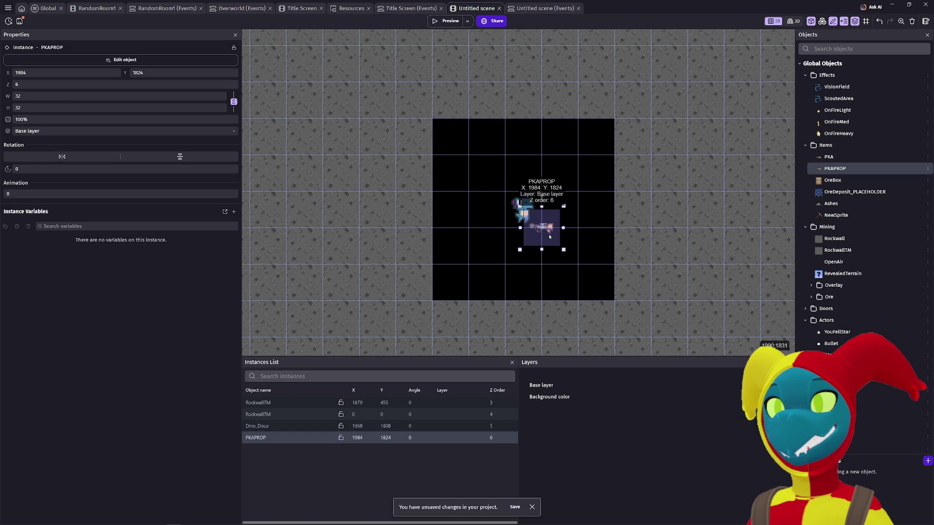
drag(535, 224, 517, 242)
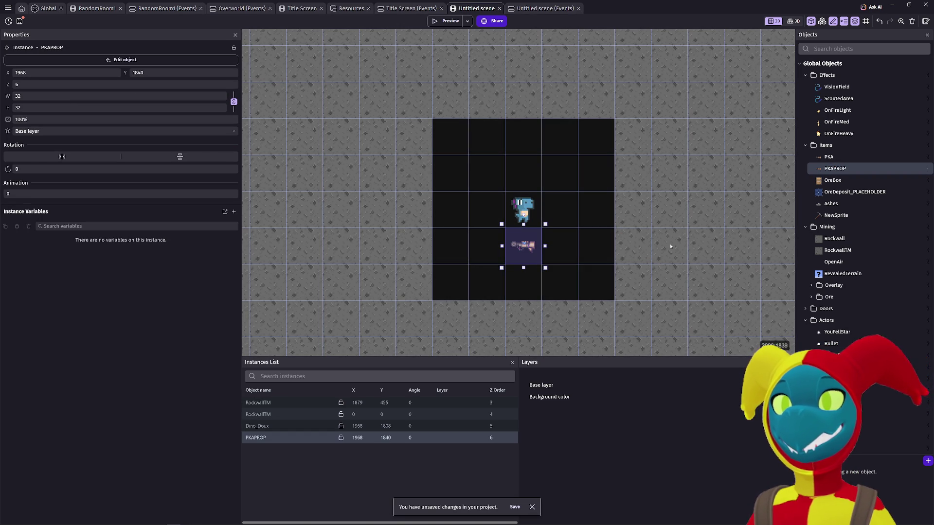
click(449, 22)
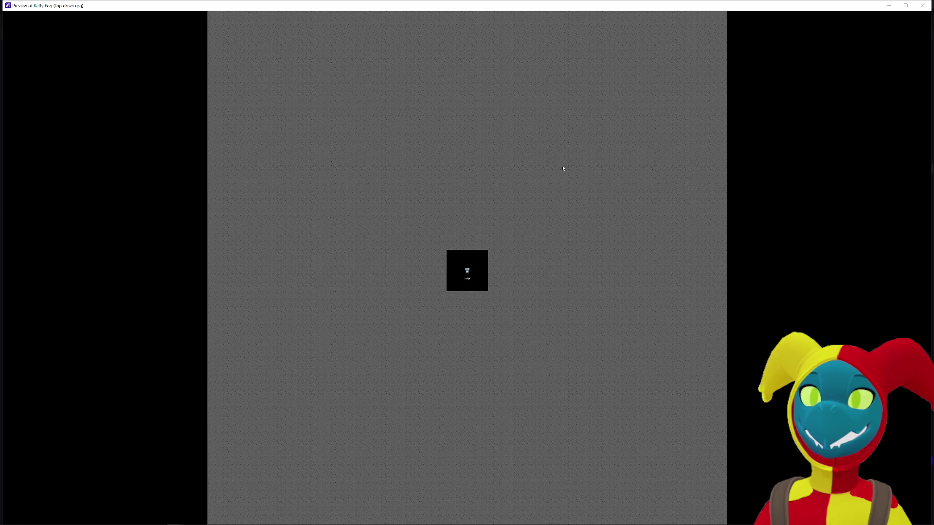
- Walk the player left, back right, and up toward the level's top edge
key(Up)
key(Left)
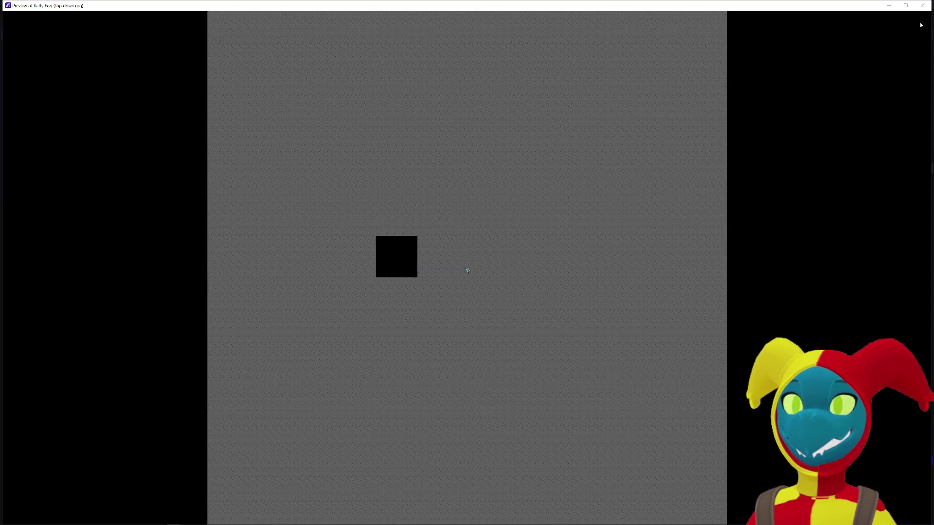
key(Left)
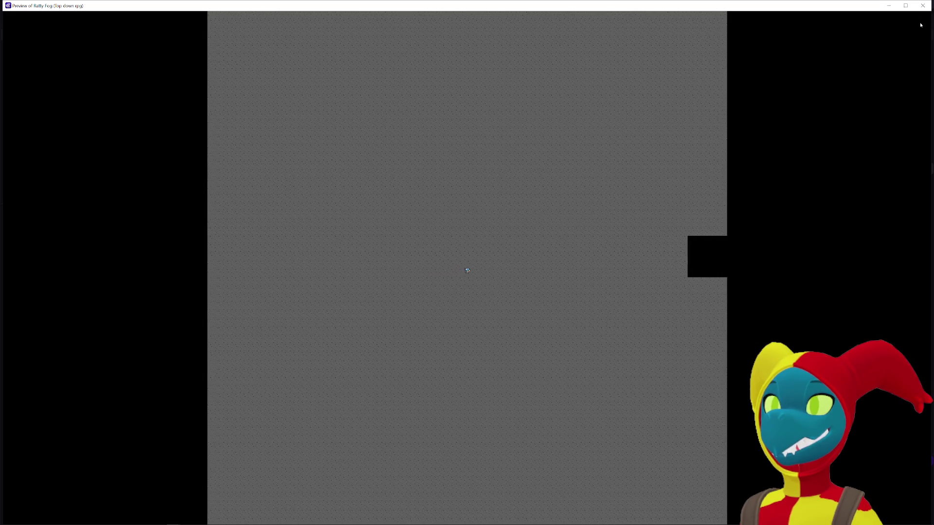
key(Left)
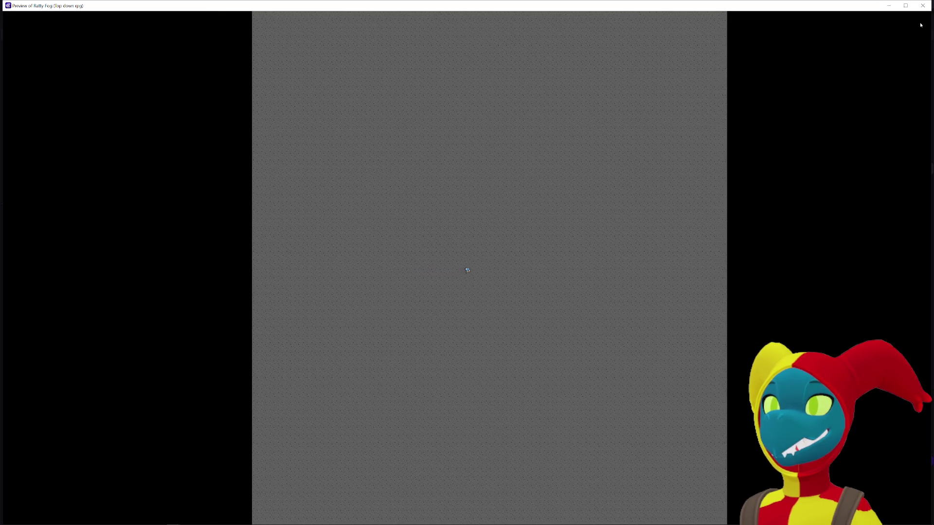
key(Right)
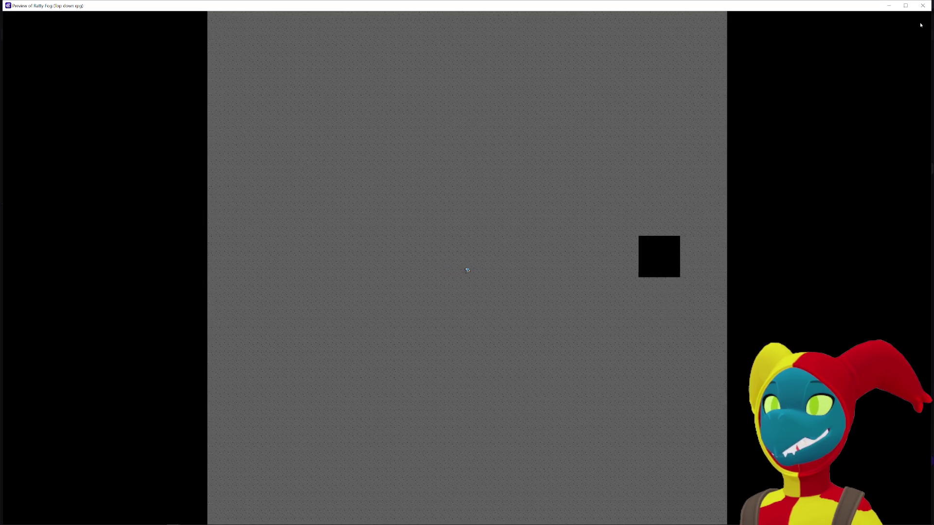
key(Up)
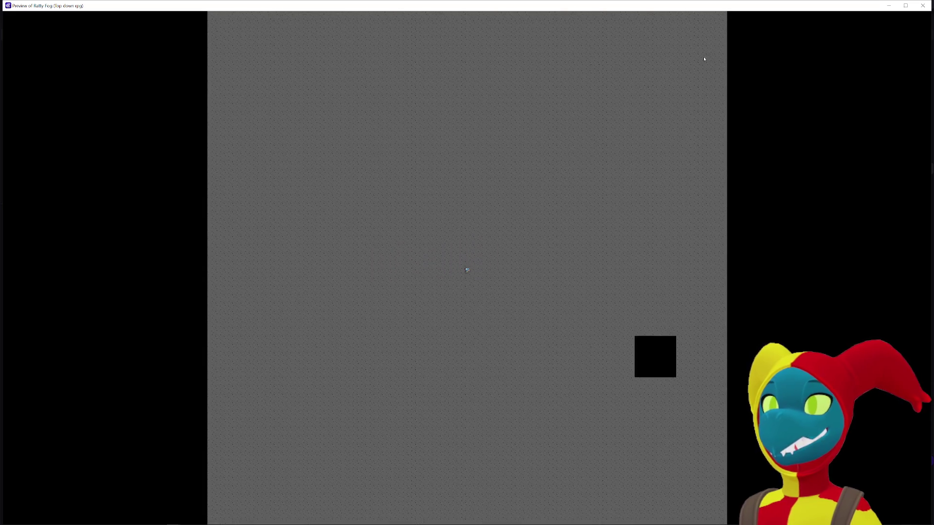
key(Up)
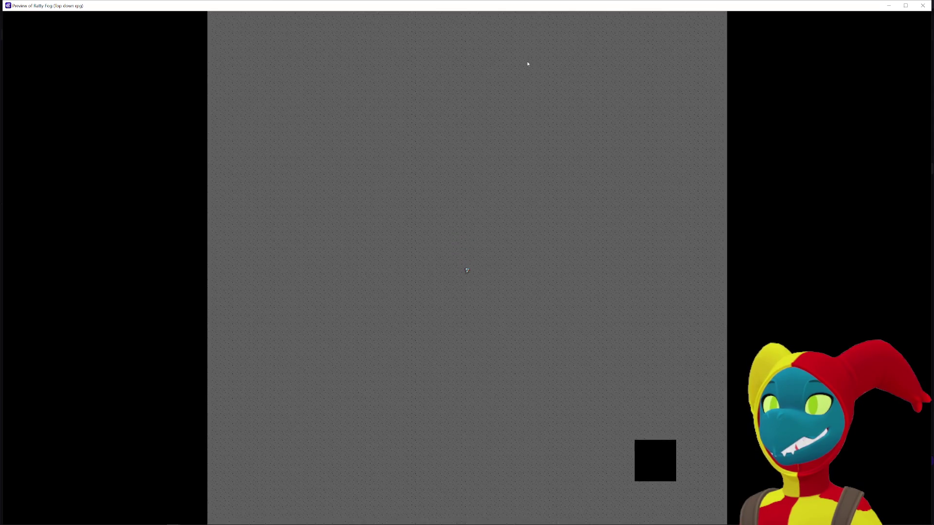
key(Up)
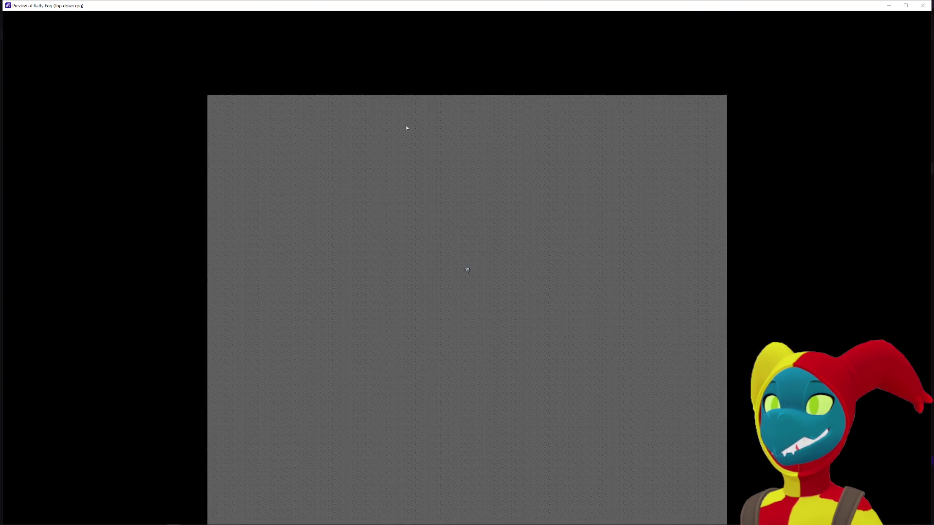
key(Up)
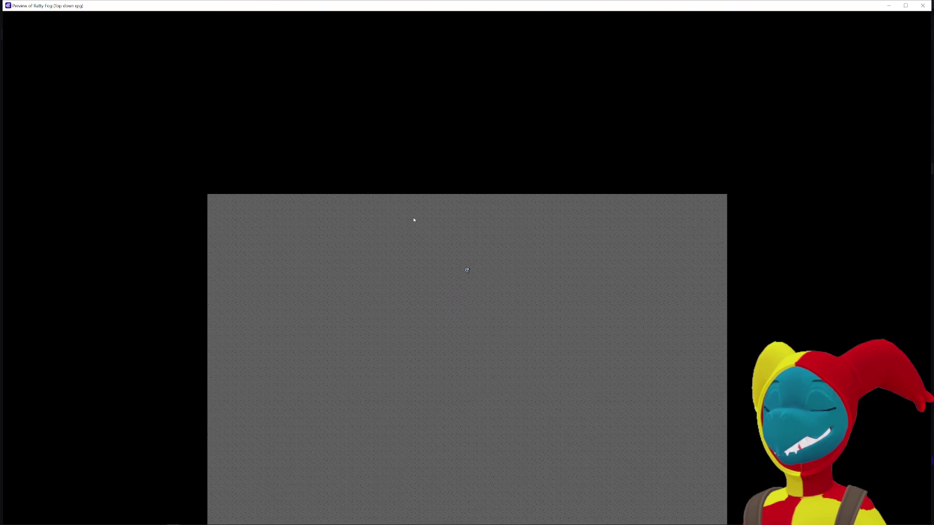
- Walk the player down past the black square to the bottom edge, then close the preview
key(Down)
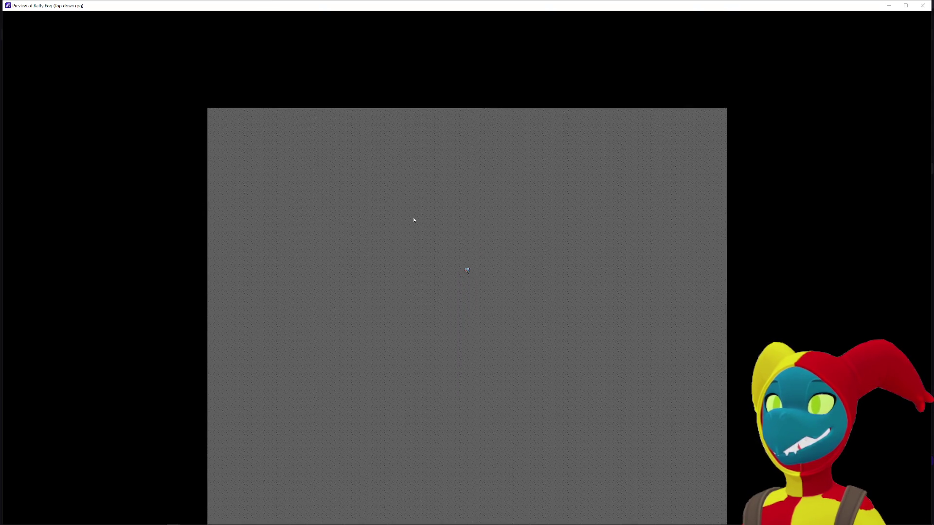
key(Down)
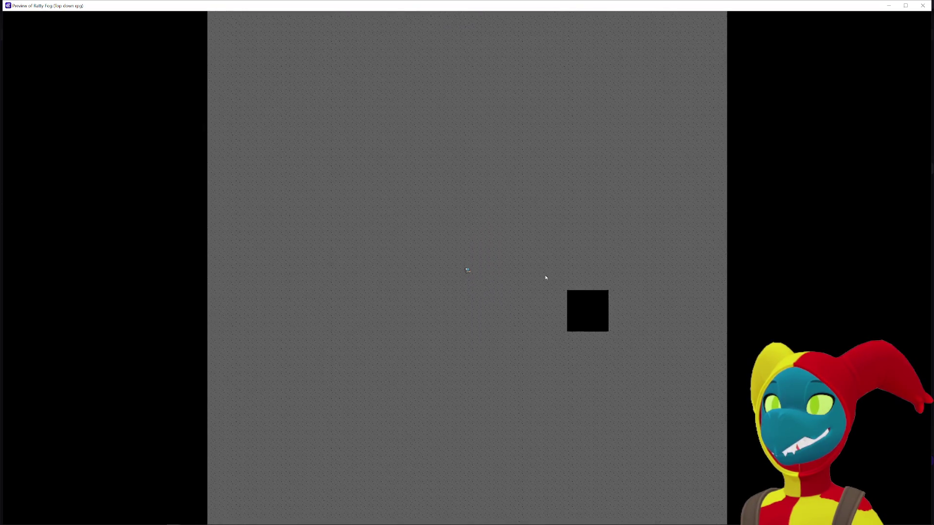
key(Right)
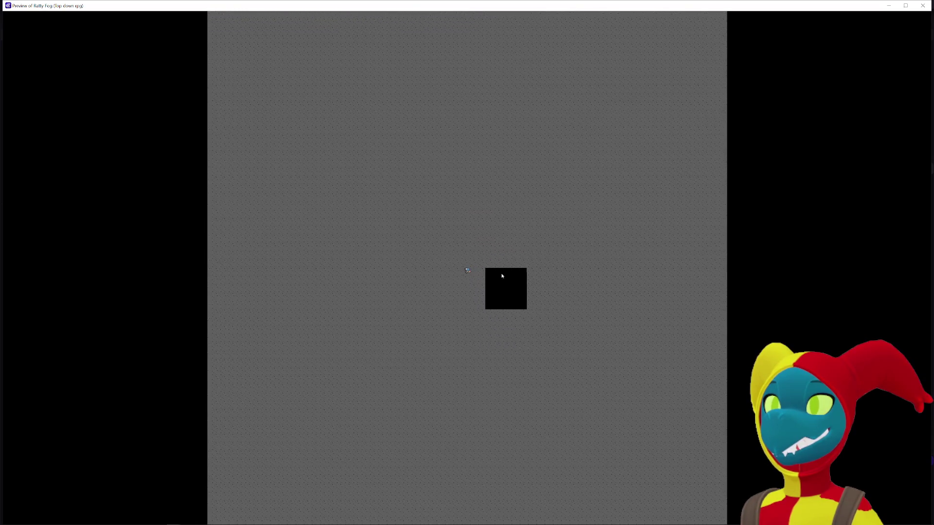
key(Down)
key(Right)
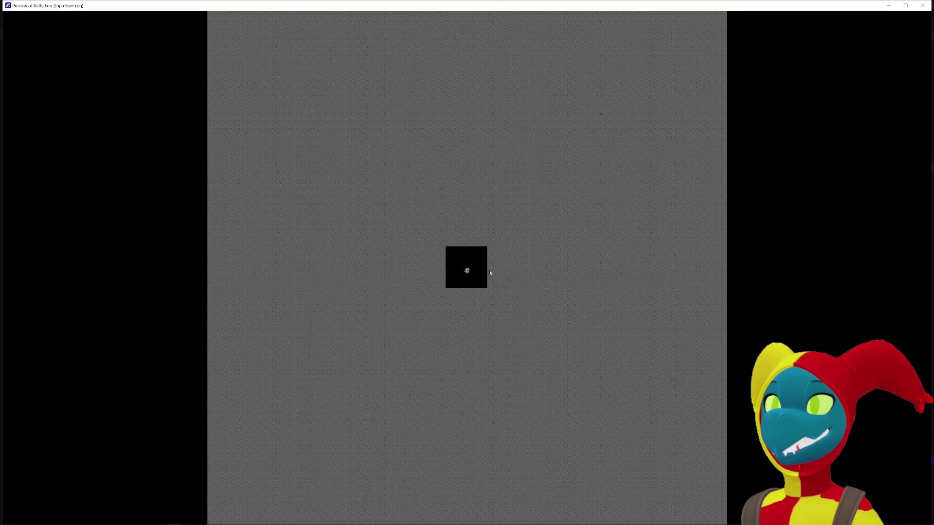
key(Down)
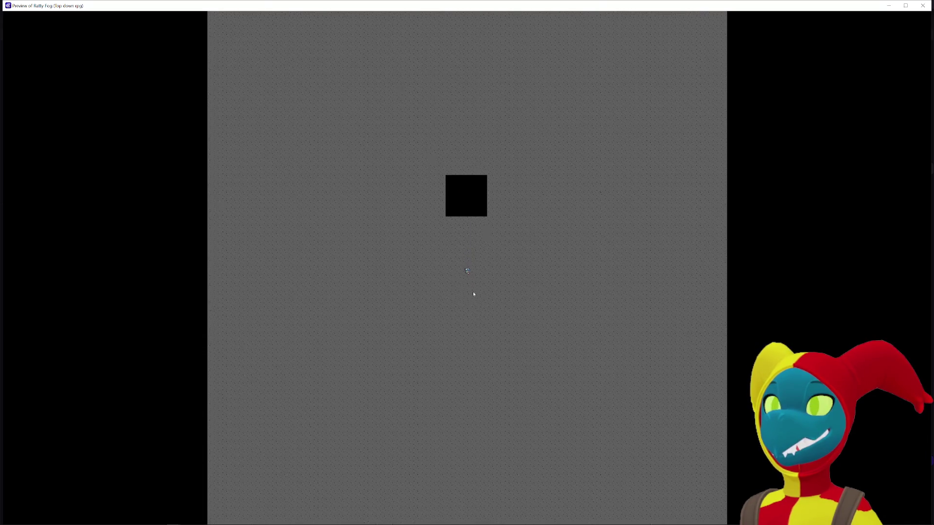
key(Down)
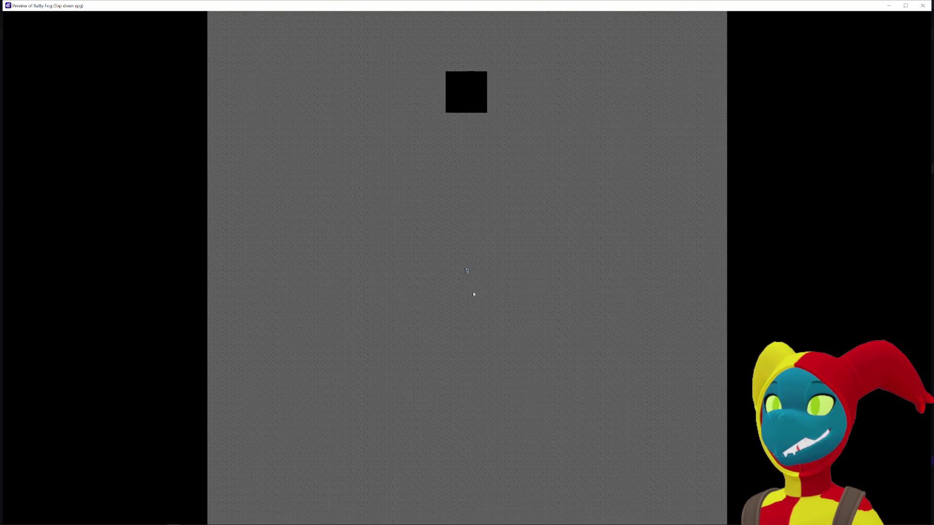
key(Down)
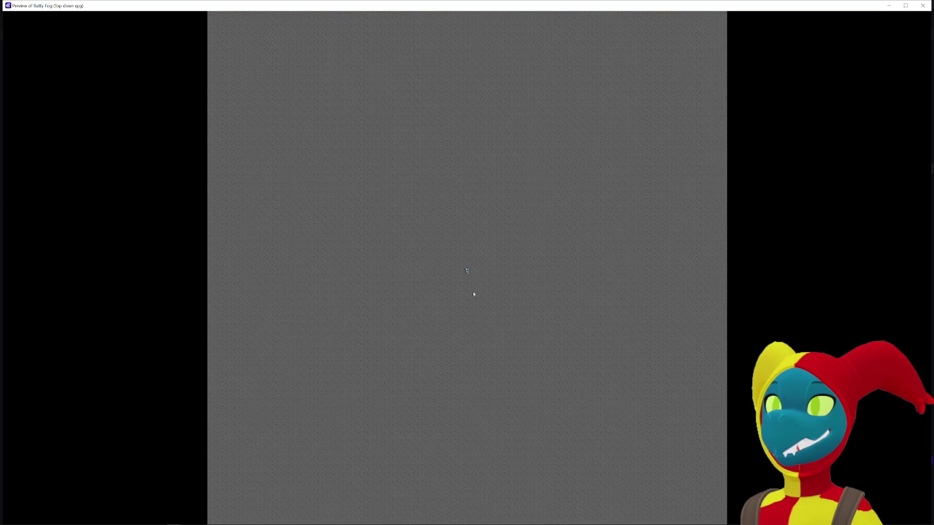
key(Down)
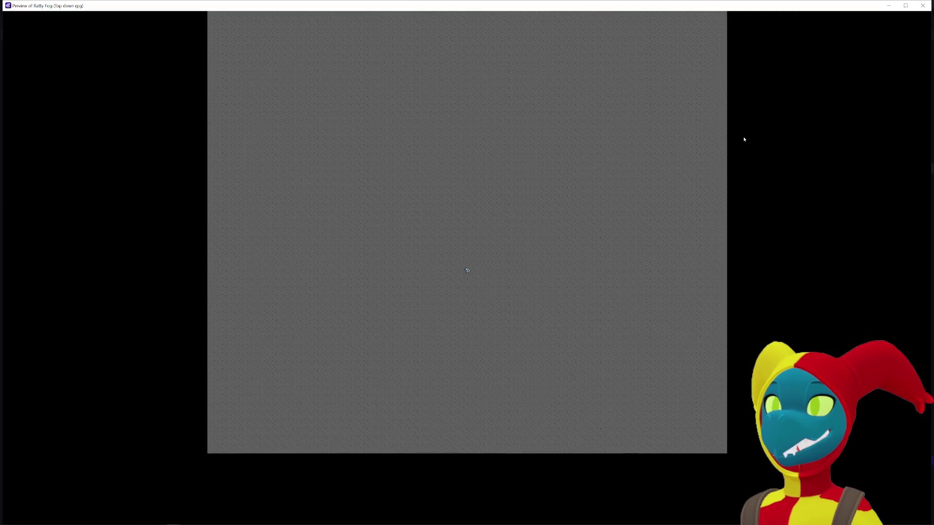
click(922, 6)
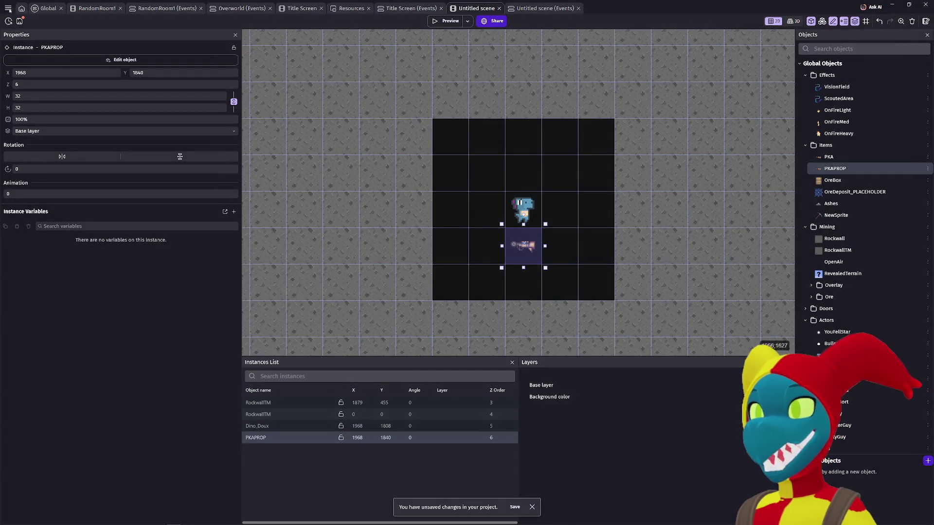
- Set the game version to 0.0.069 and the resolution to 8000 × 6000 in Game properties, then apply
click(8, 8)
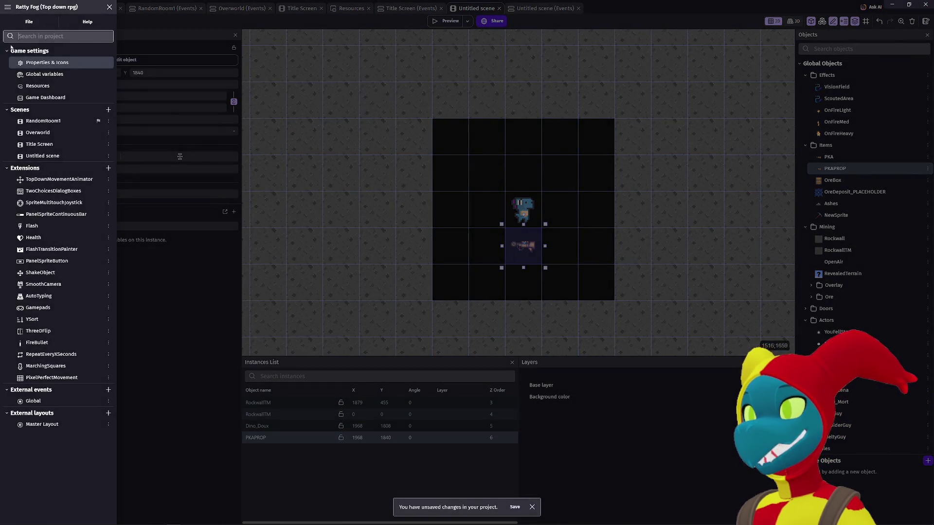
click(37, 63)
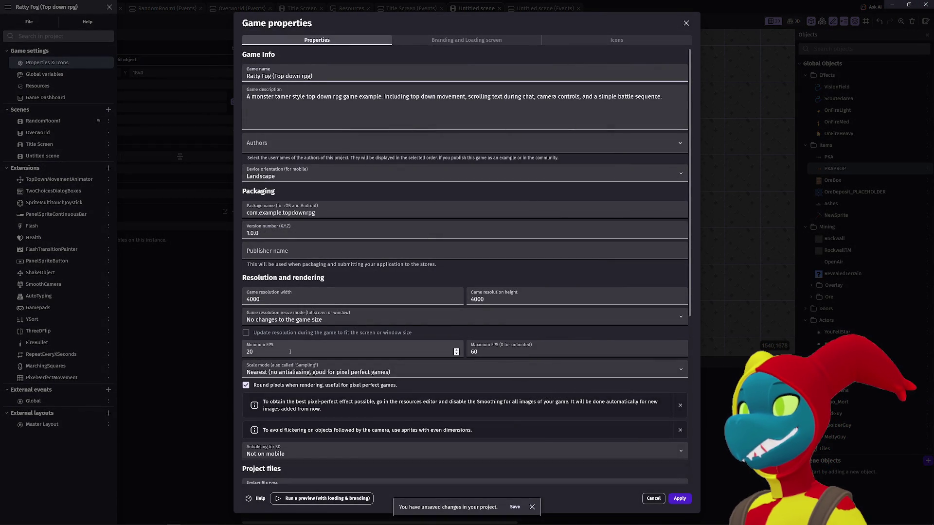
triple_click(266, 234)
text(0.0.069)
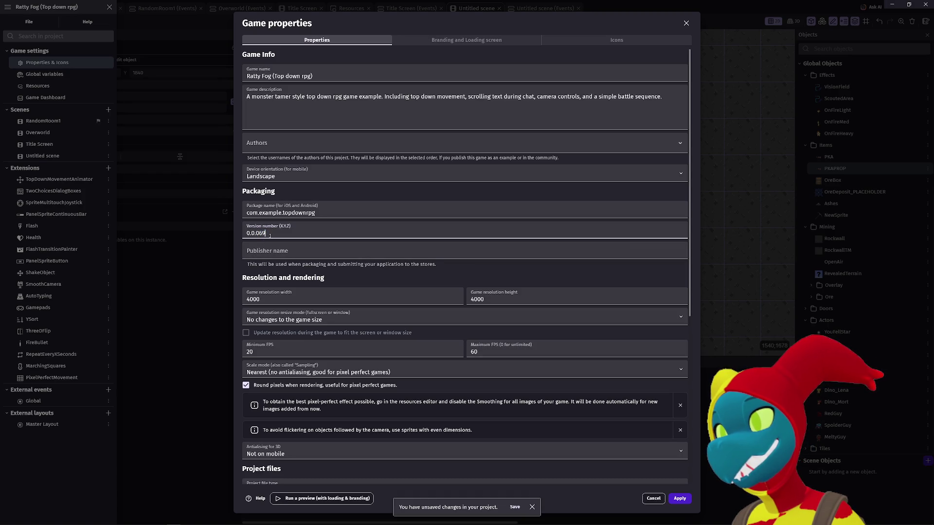
double_click(318, 299)
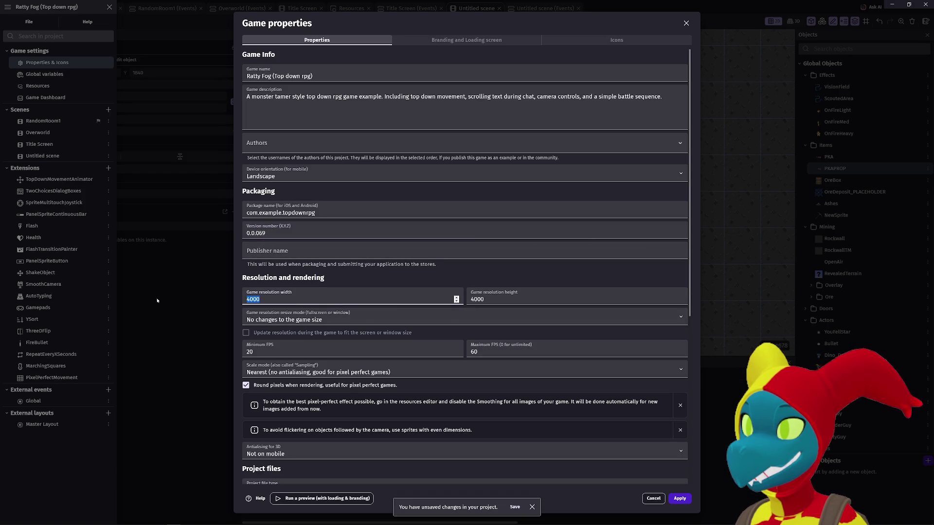
text(8)
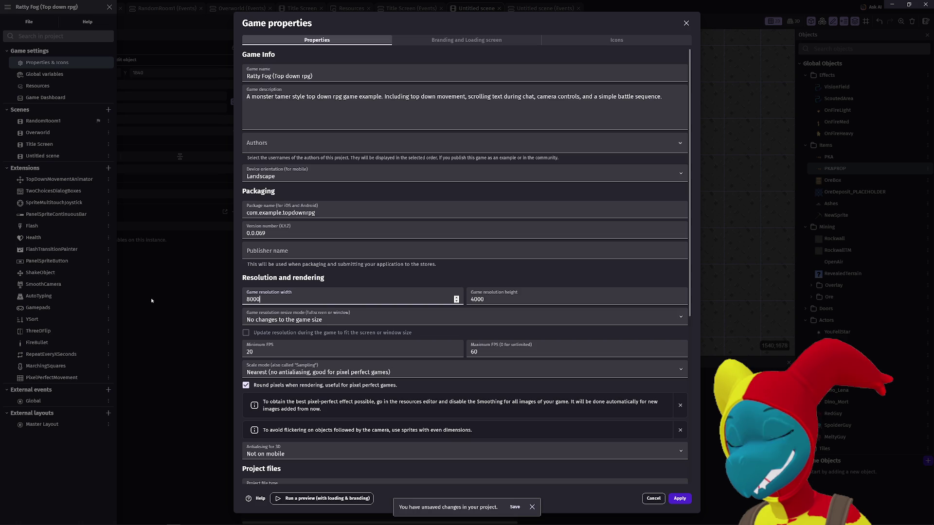
double_click(471, 295)
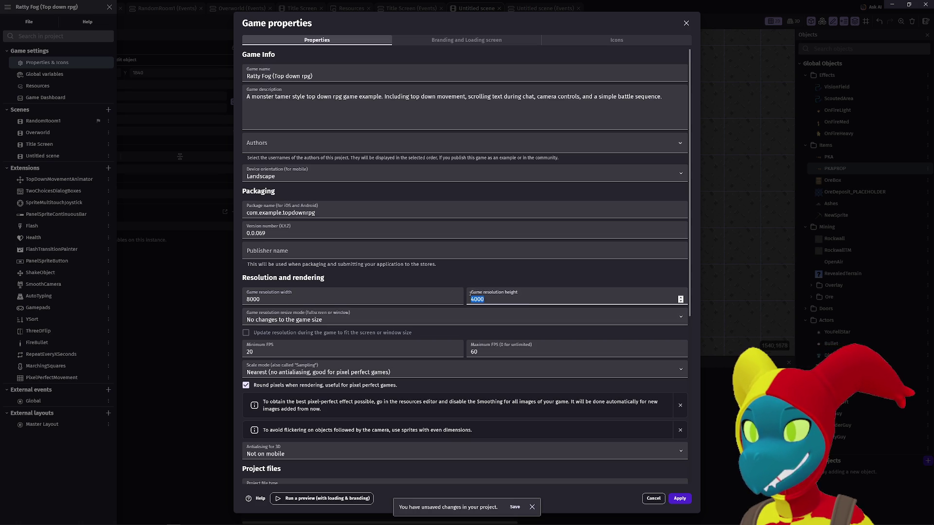
text(6000)
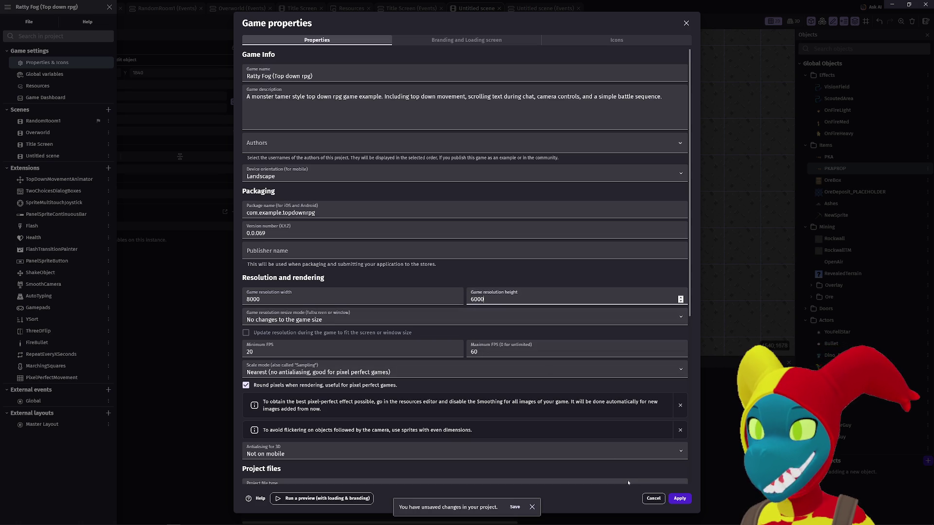
click(679, 497)
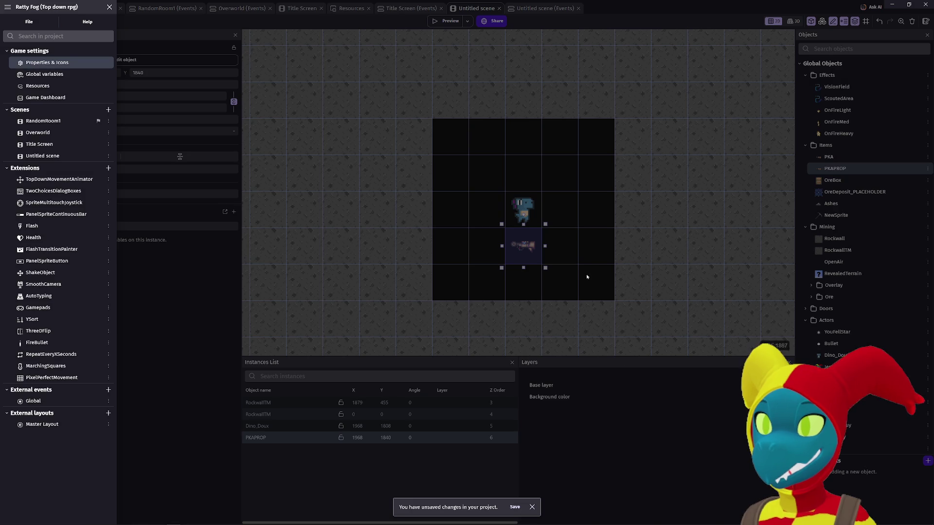
- Close the project manager, zoom out, and select the 4000 × 4000 RockwallTM tilemap at 0,0
click(225, 315)
scroll(381, 254, down, 5)
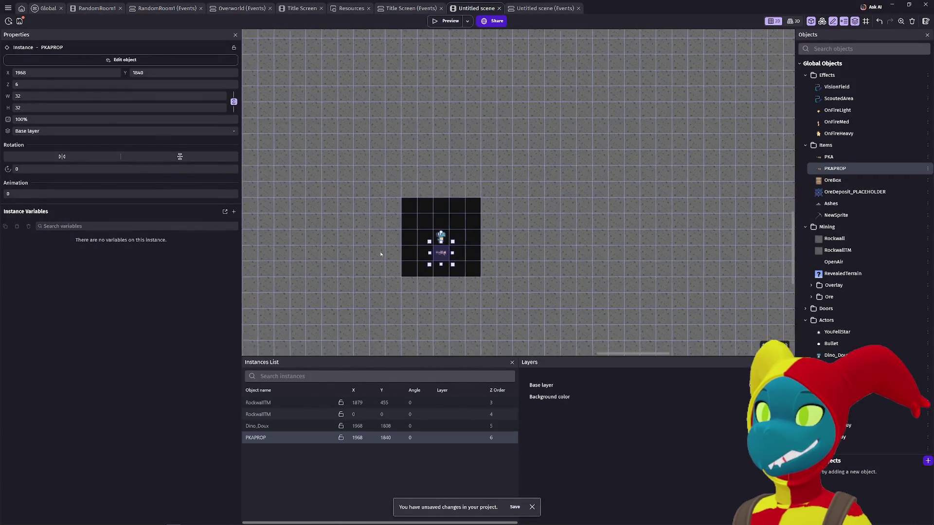
scroll(381, 254, down, 10)
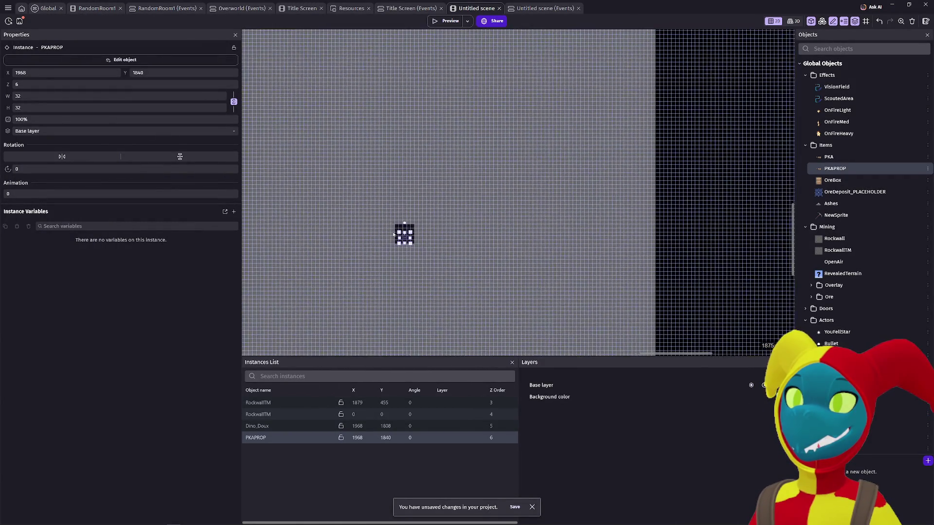
scroll(394, 235, down, 10)
drag(479, 258, 496, 168)
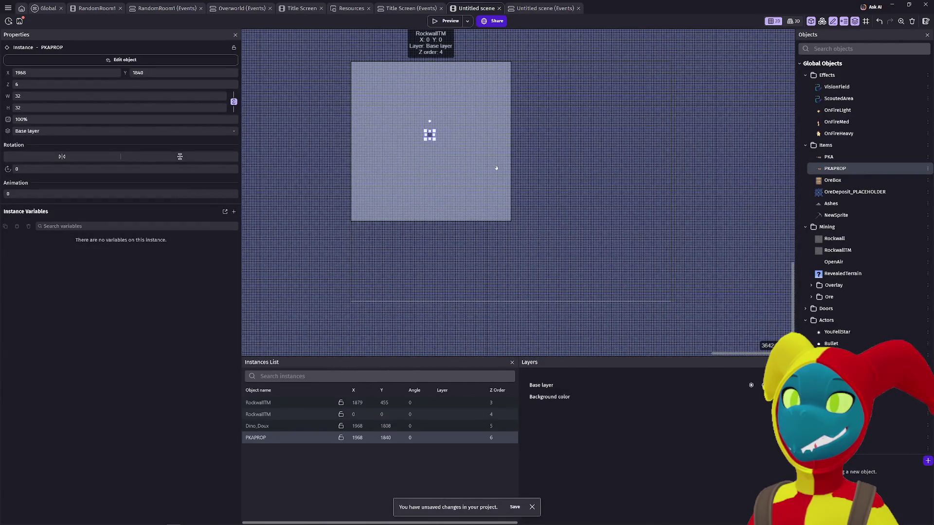
scroll(497, 194, up, 6)
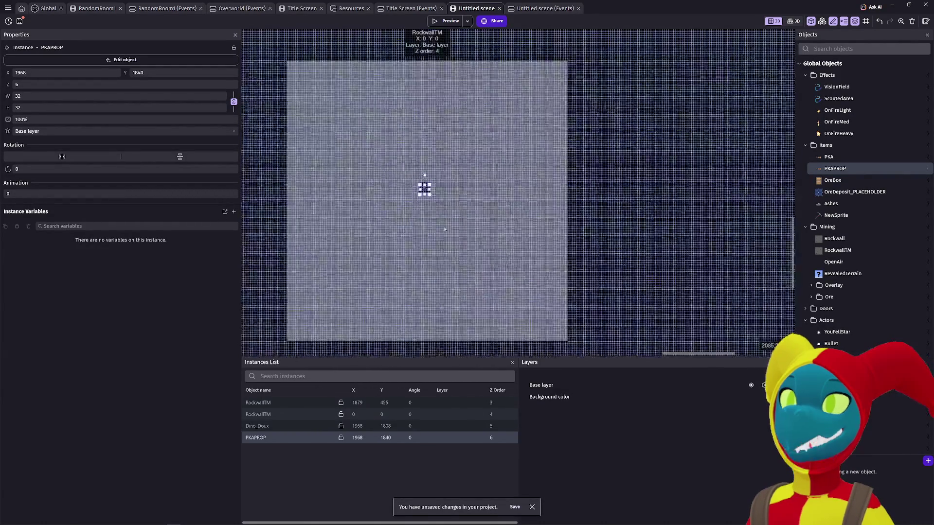
scroll(443, 211, up, 2)
click(396, 205)
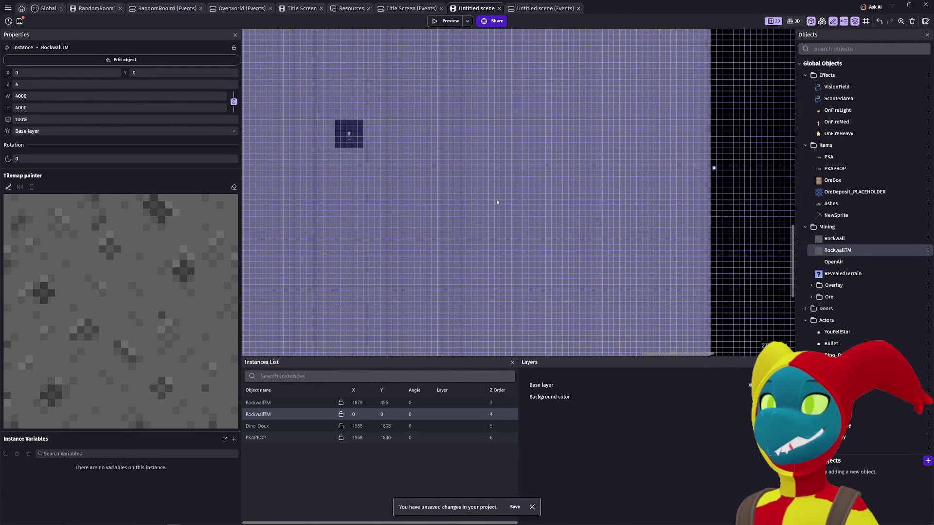
- Drag the tilemap's corner handle until it measures 8000 wide by 5984 high
scroll(396, 205, down, 5)
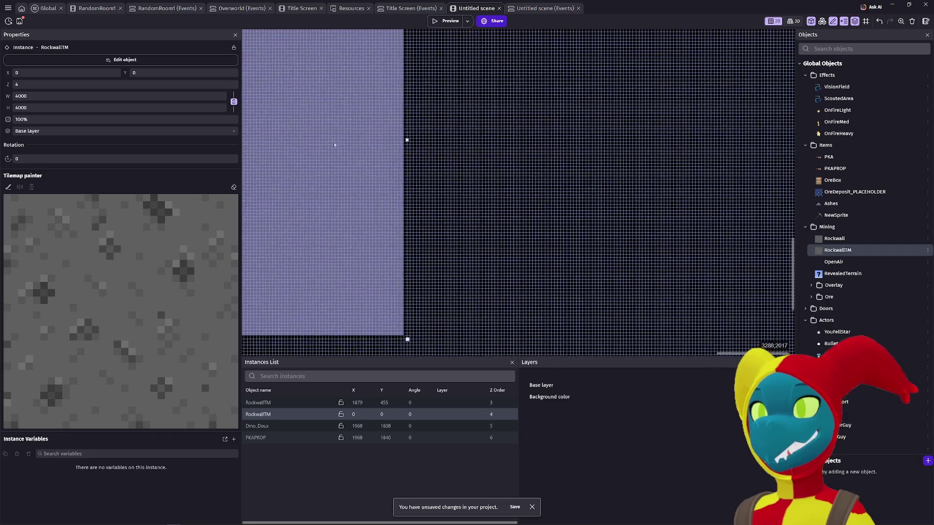
scroll(367, 185, down, 2)
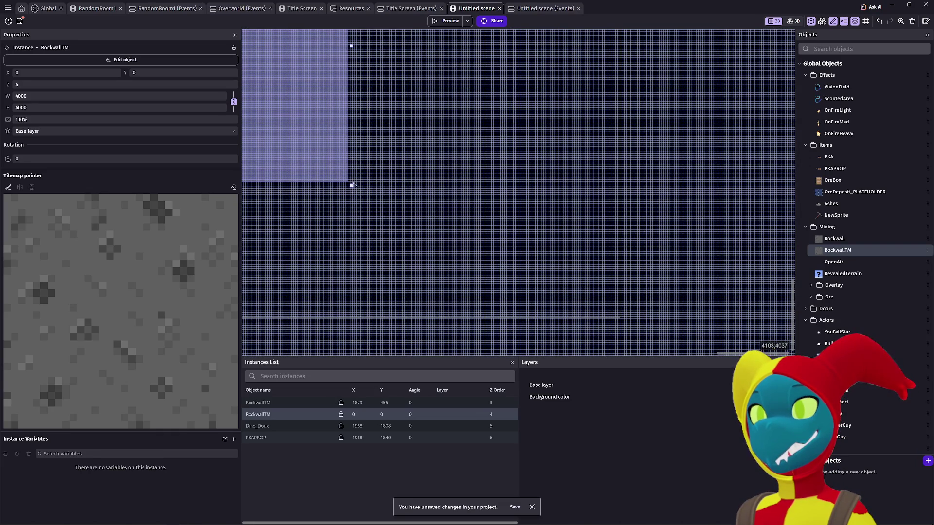
mouse_move(353, 187)
mouse_down()
mouse_move(548, 261)
mouse_move(623, 321)
mouse_up()
scroll(618, 326, up, 2)
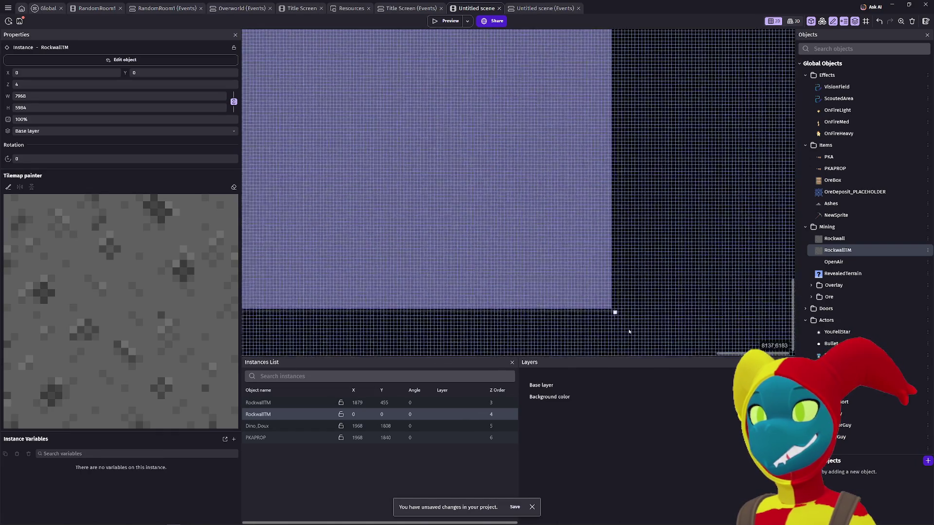
scroll(615, 326, up, 3)
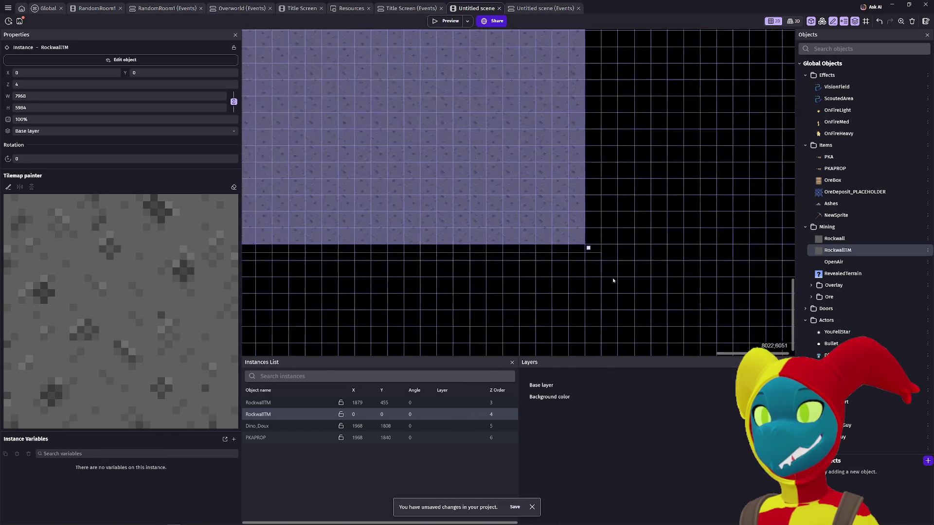
drag(582, 244, 595, 241)
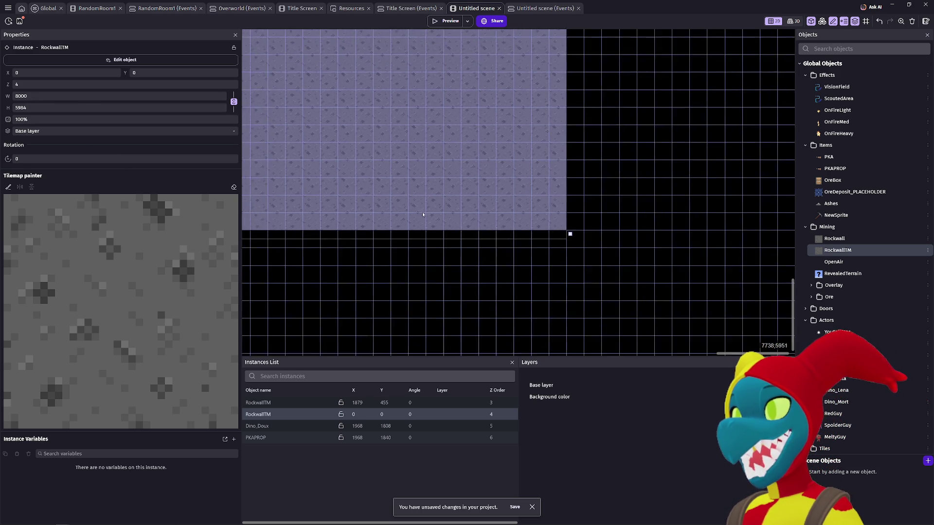
key(ctrl+minus)
- Change the game resolution height from 6000 to 5120 in Game properties and apply
click(7, 9)
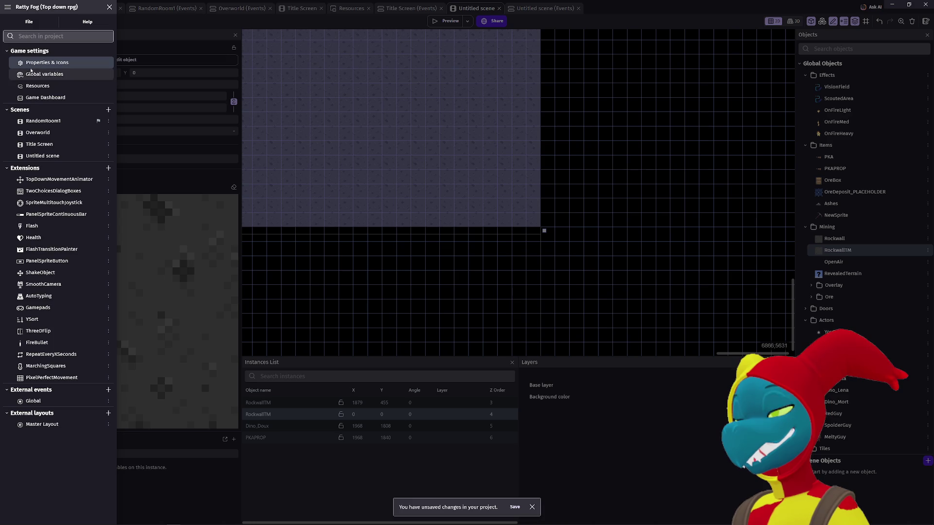
click(32, 64)
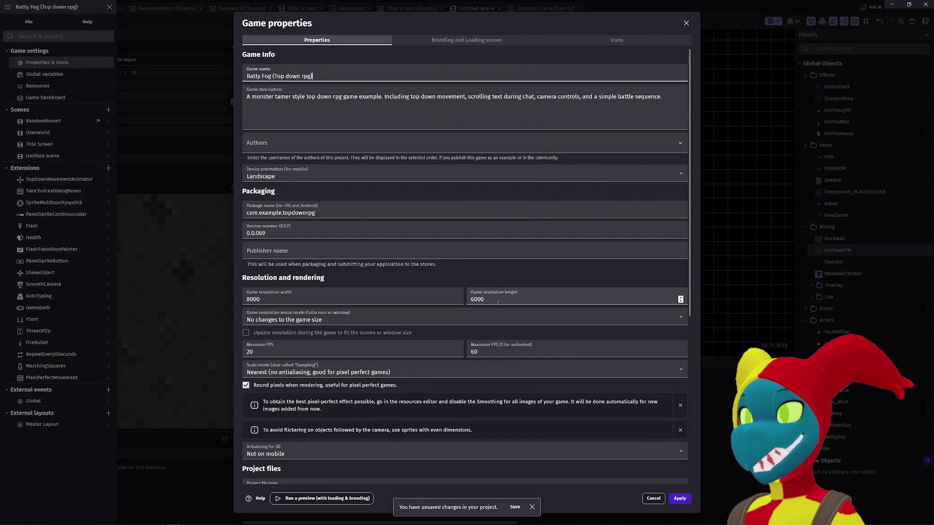
drag(498, 302, 390, 295)
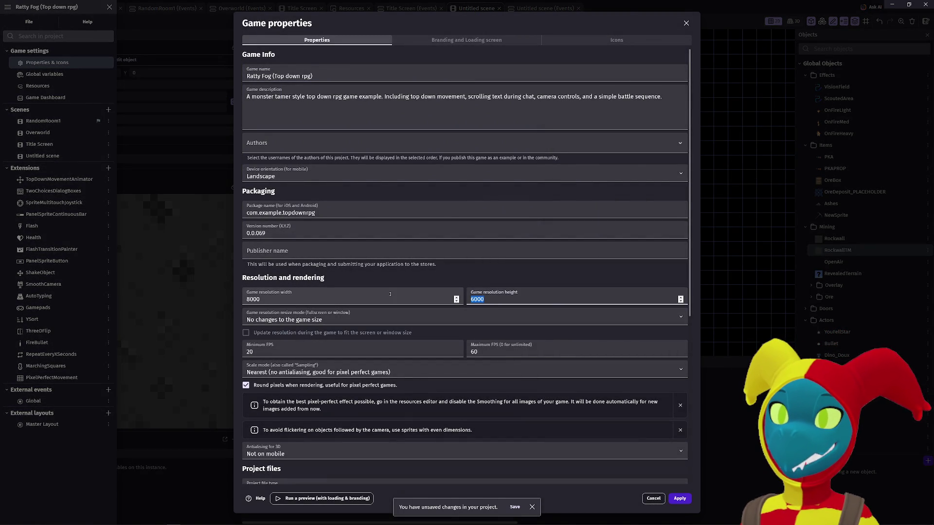
text(520)
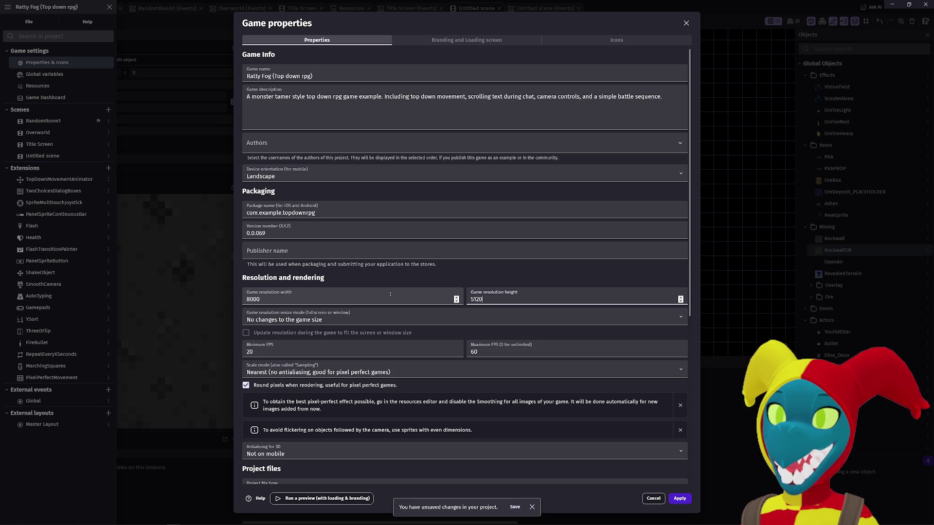
click(682, 500)
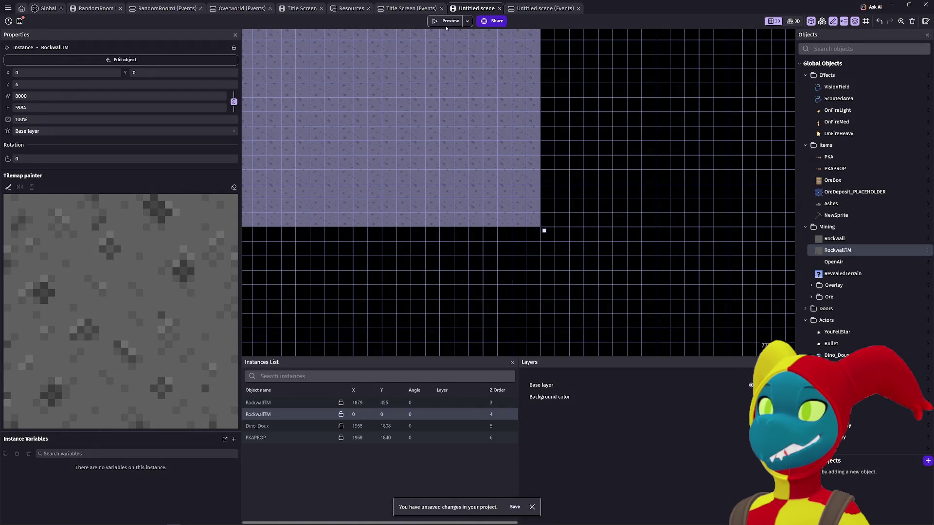
- Drag the RockwallTM tilemap's corner to size it 8000 × 5120, then bring up the project manager
scroll(395, 232, up, 1)
scroll(482, 238, up, 1)
mouse_move(605, 232)
mouse_down()
mouse_move(579, 208)
mouse_move(602, 229)
mouse_up()
scroll(601, 229, down, 1)
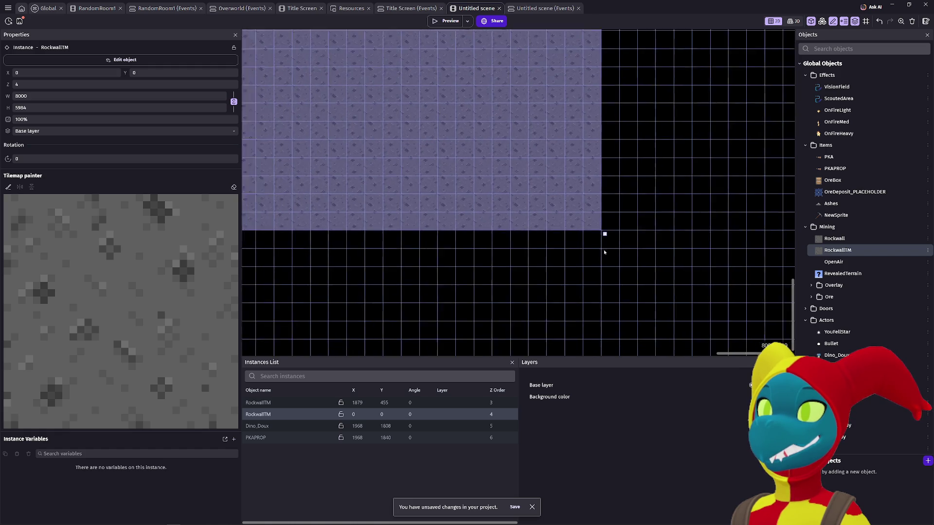
scroll(605, 253, down, 5)
scroll(584, 268, down, 3)
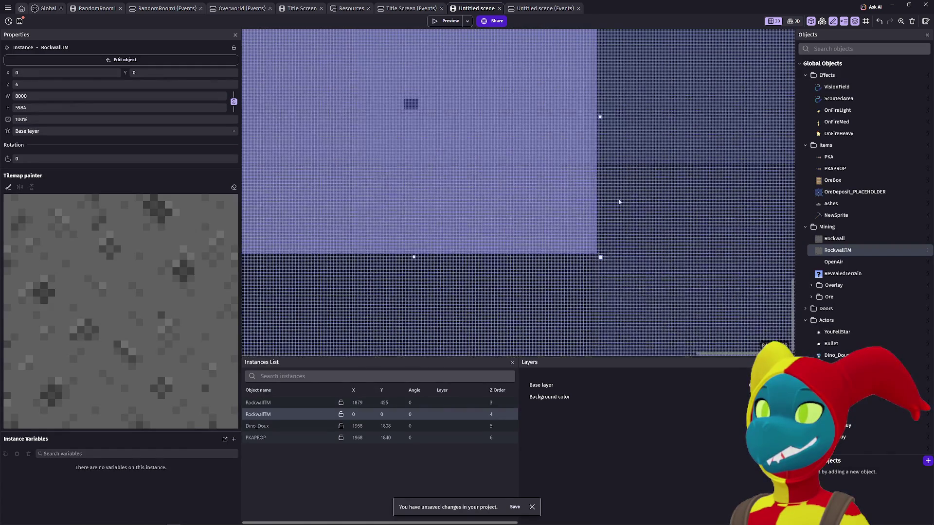
scroll(619, 204, down, 2)
scroll(611, 263, up, 3)
scroll(578, 260, up, 1)
scroll(570, 266, down, 1)
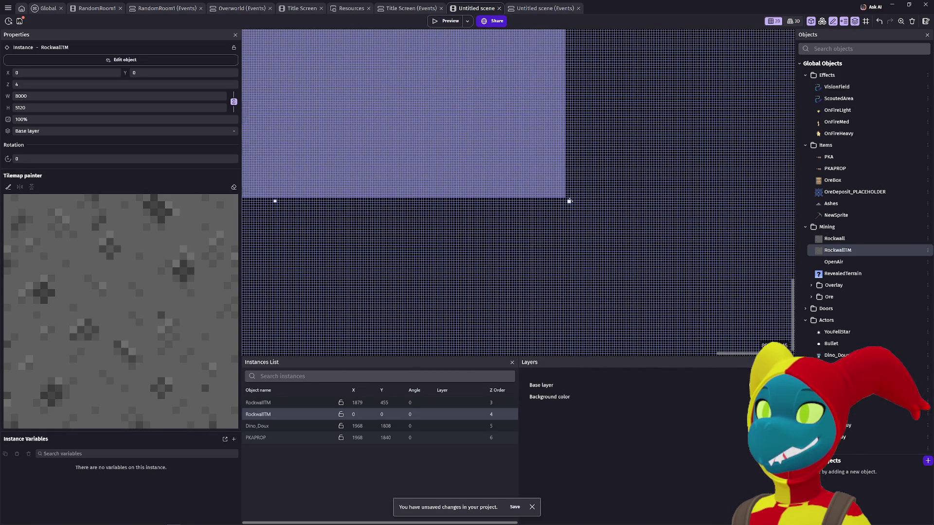
scroll(547, 207, up, 3)
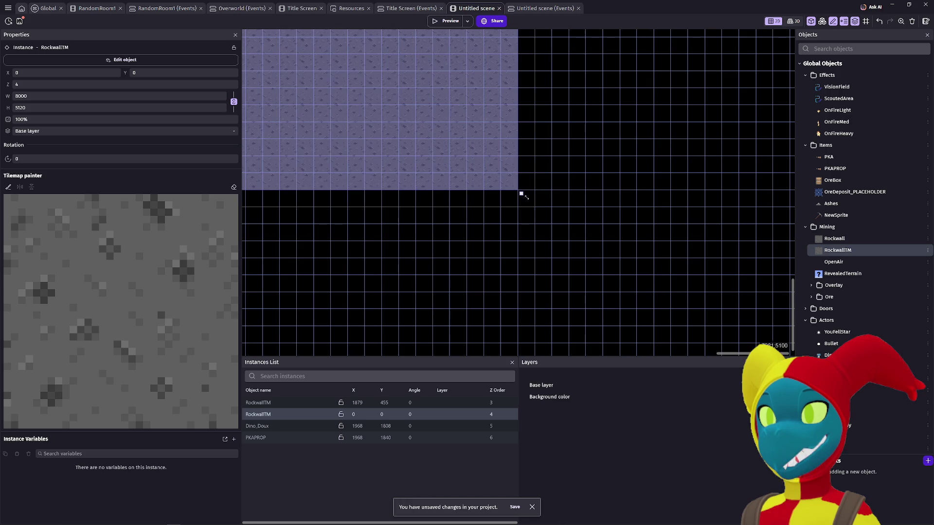
scroll(537, 210, down, 5)
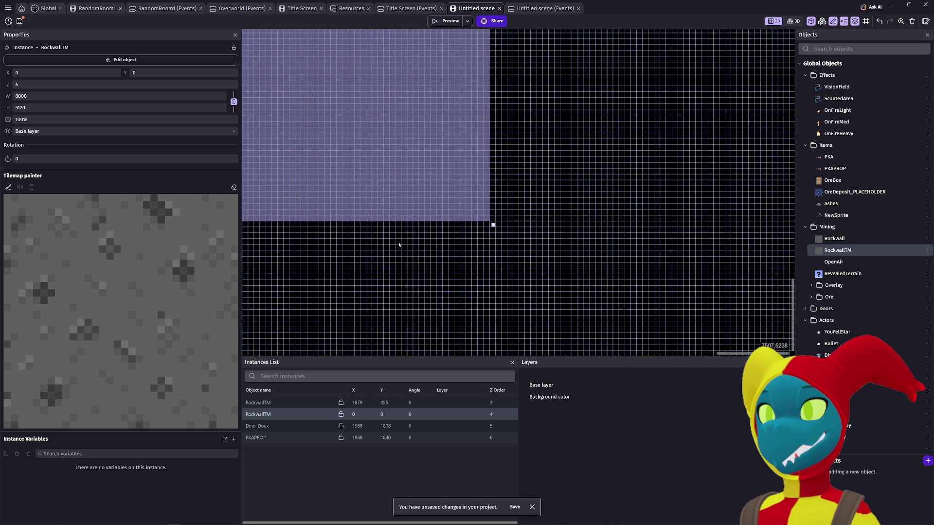
scroll(356, 239, down, 2)
scroll(437, 214, up, 4)
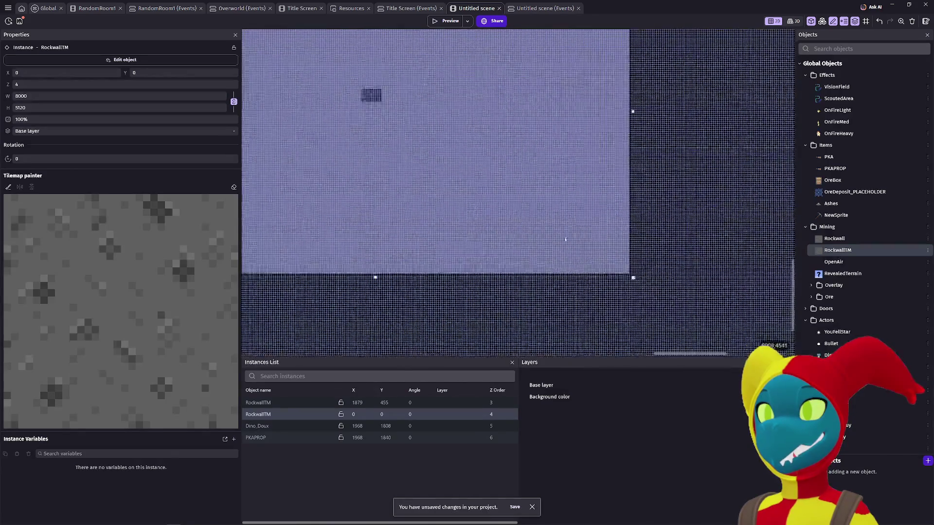
scroll(450, 227, down, 1)
scroll(409, 201, down, 1)
scroll(403, 219, down, 1)
scroll(402, 219, left, 1)
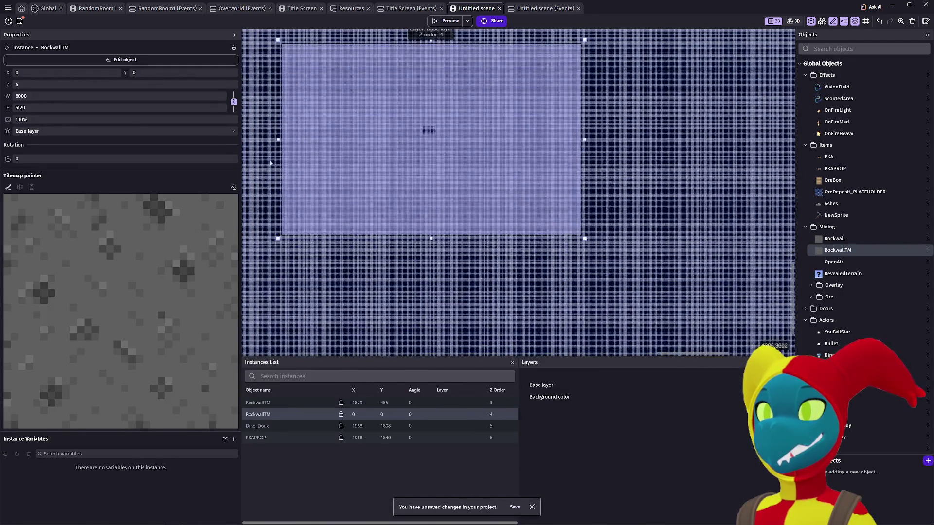
click(7, 9)
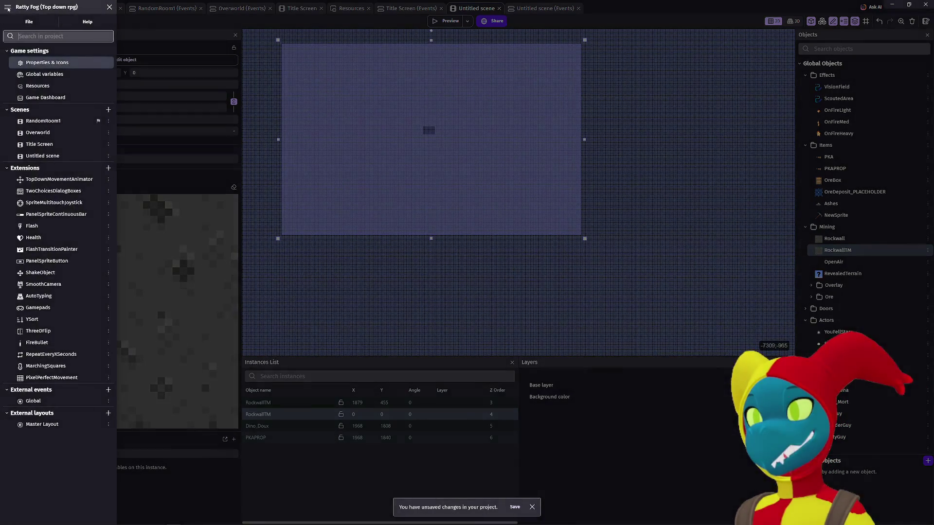
- Enter 8000 as the game resolution height and apply the game properties
click(24, 63)
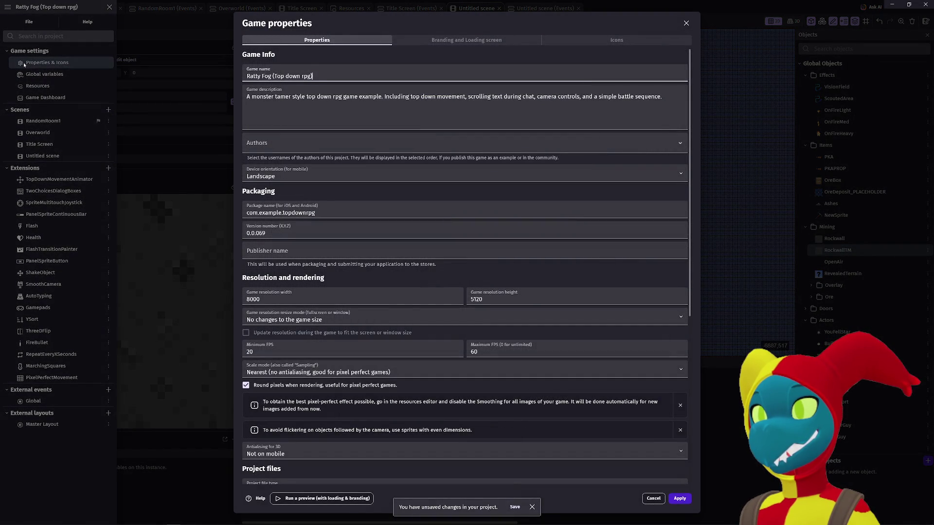
double_click(482, 299)
text(8000)
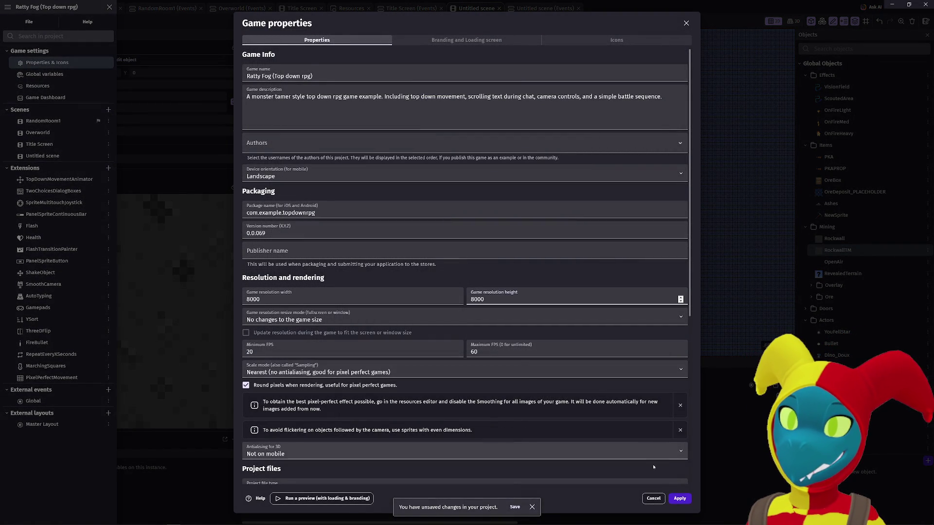
click(680, 498)
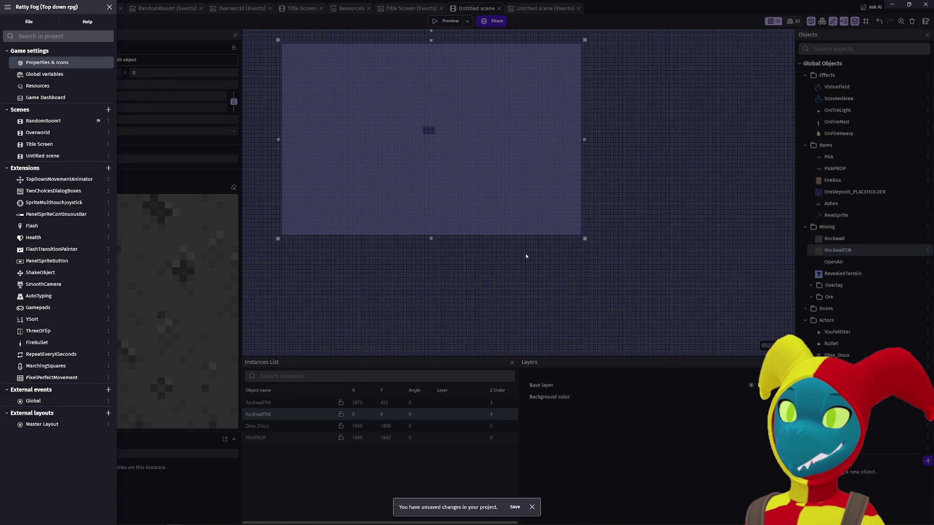
- Correct the game resolution to 8000 wide by 6400 high and apply it
click(69, 65)
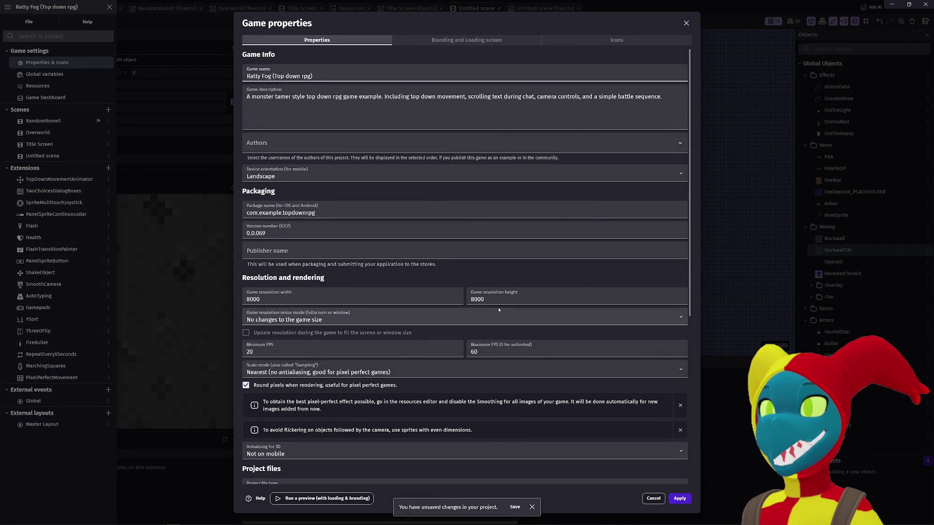
double_click(479, 299)
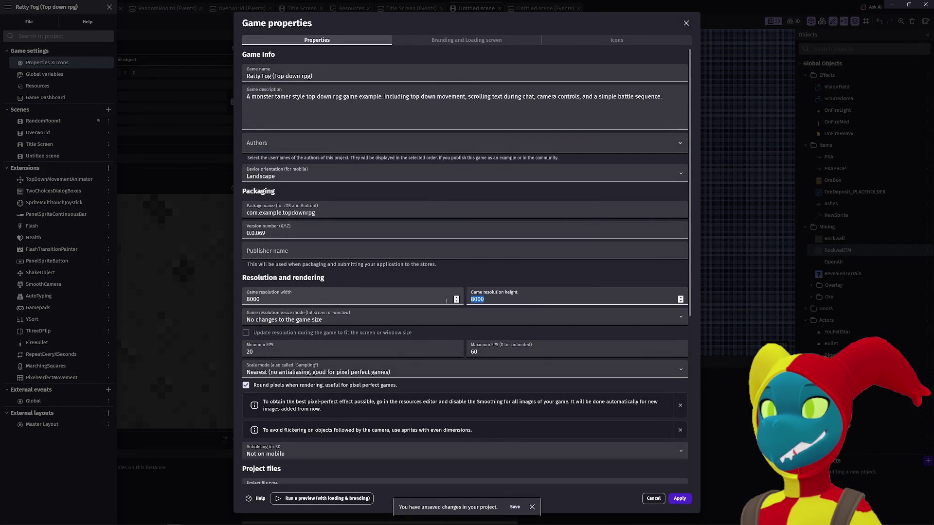
drag(353, 302, 238, 300)
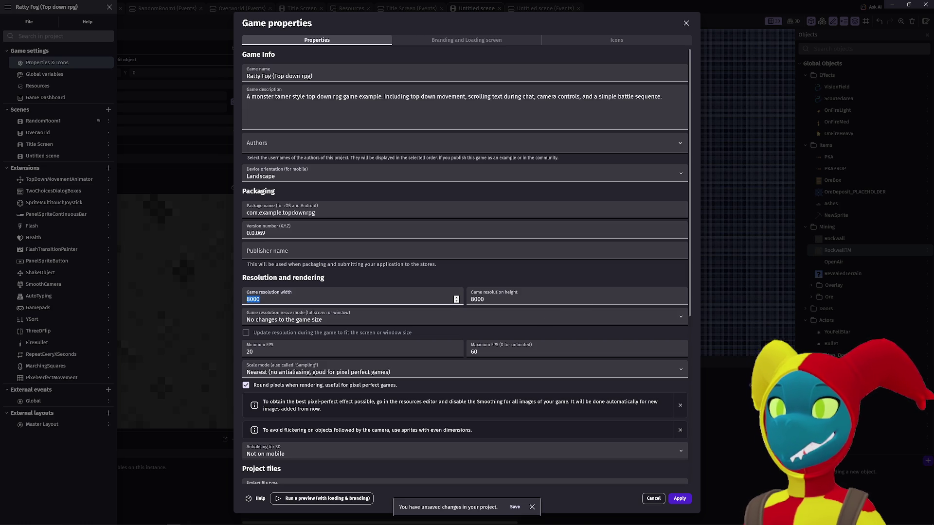
key(alt+Tab)
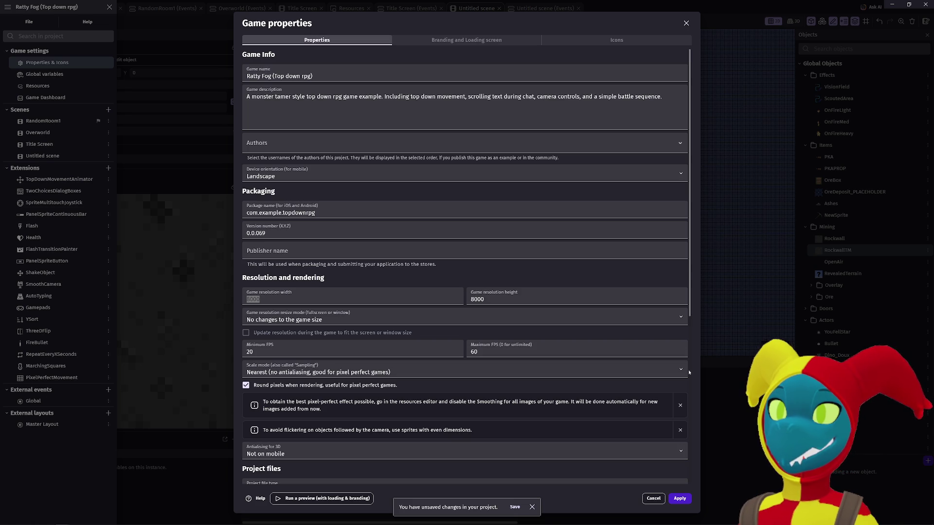
click(326, 303)
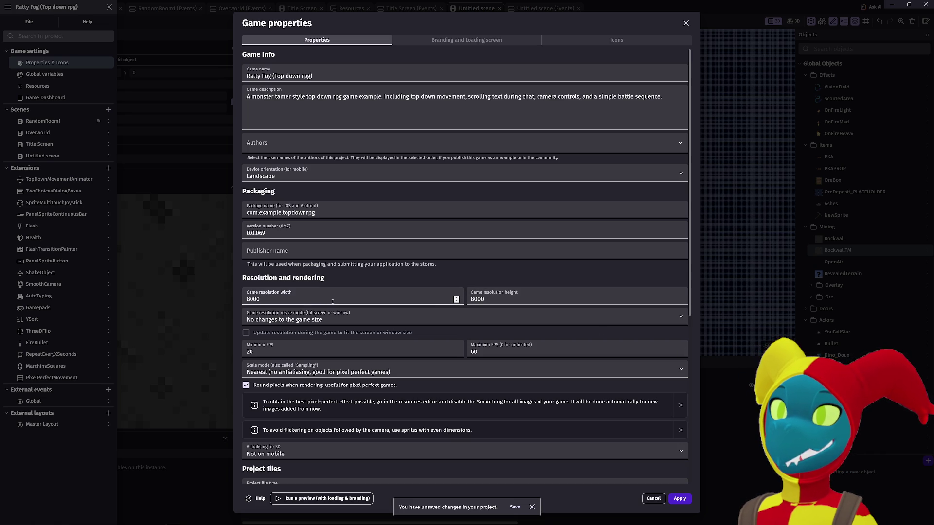
double_click(450, 303)
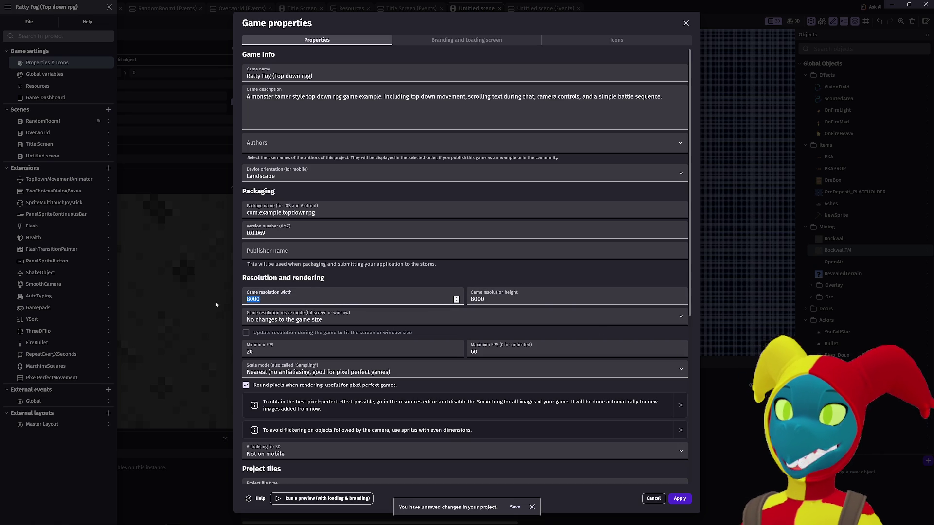
key(Tab)
click(266, 300)
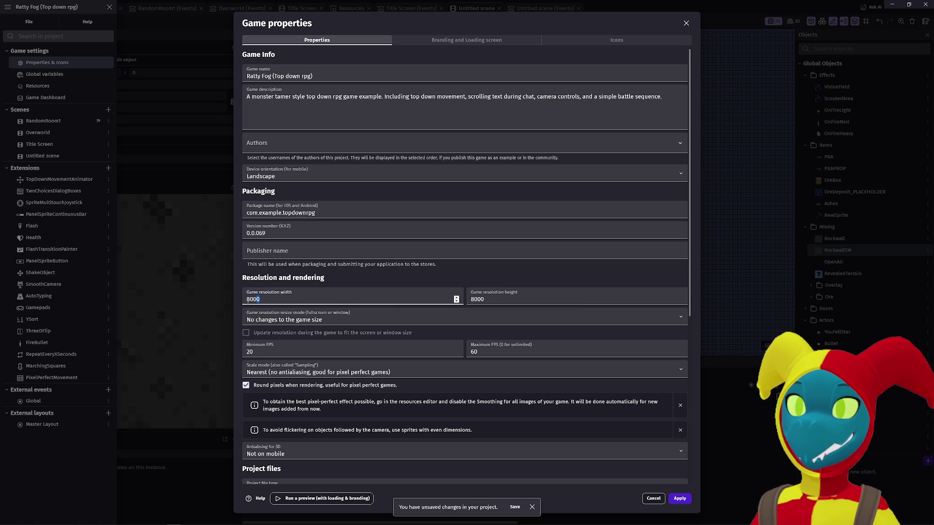
key(Tab)
text(6400)
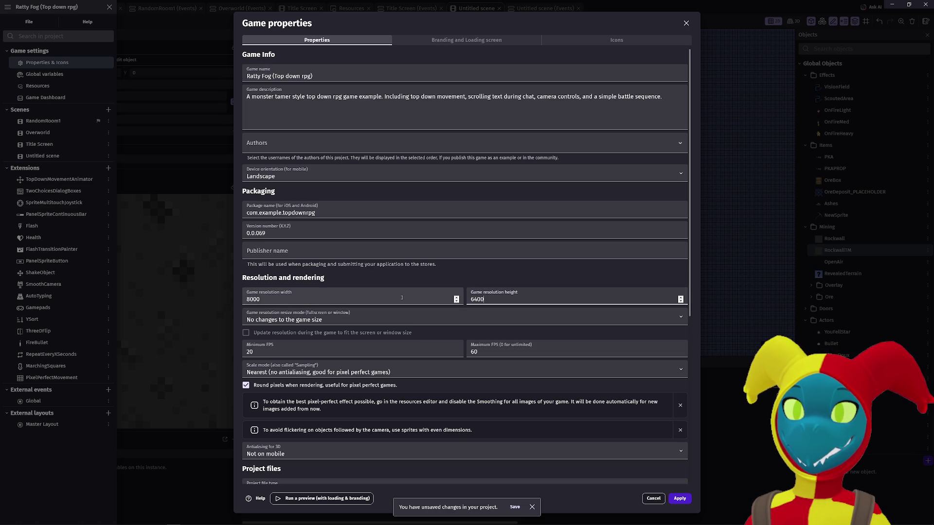
click(680, 497)
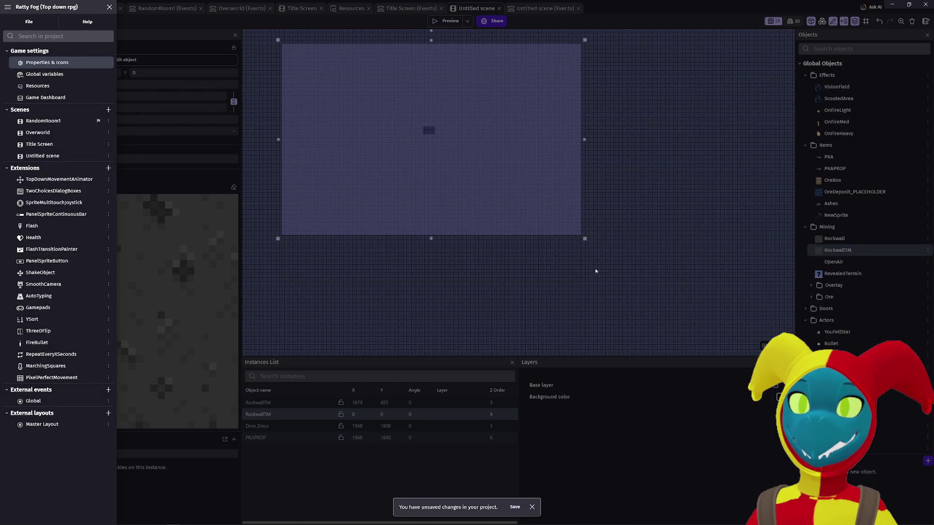
scroll(560, 277, up, 2)
scroll(628, 274, up, 1)
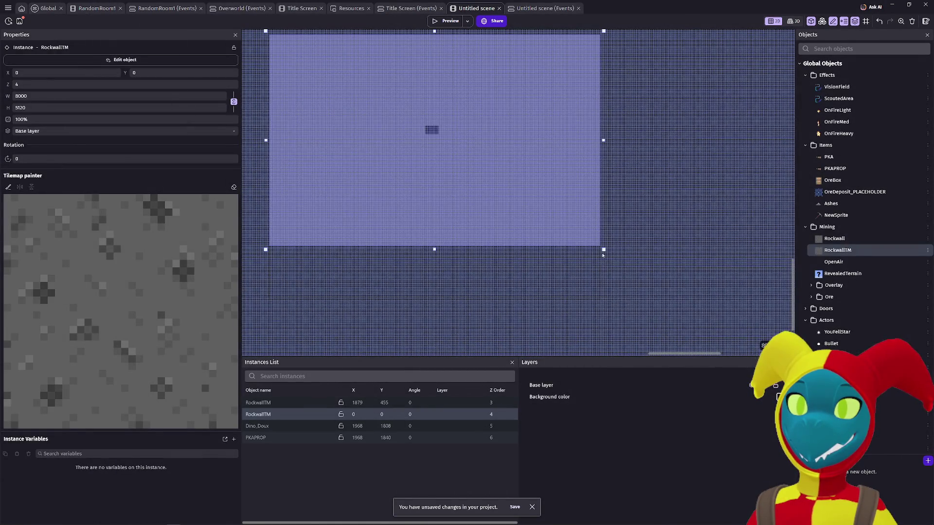
drag(603, 249, 603, 305)
scroll(605, 305, up, 5)
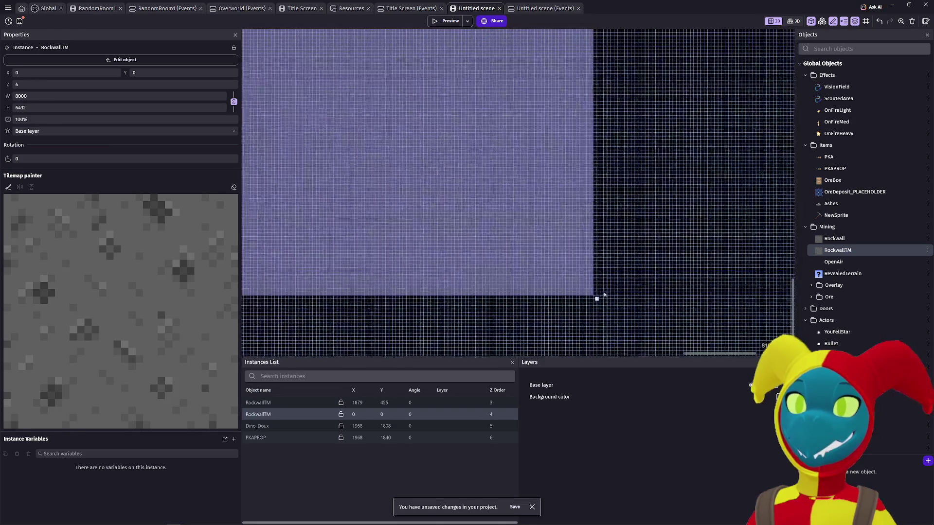
mouse_move(592, 299)
mouse_down()
mouse_move(565, 213)
mouse_move(593, 294)
mouse_up()
scroll(583, 290, down, 5)
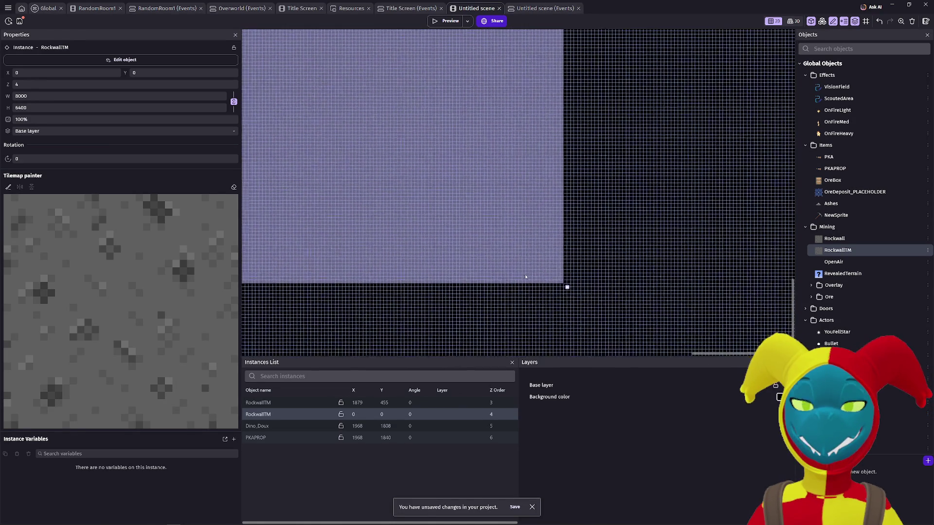
scroll(437, 183, up, 3)
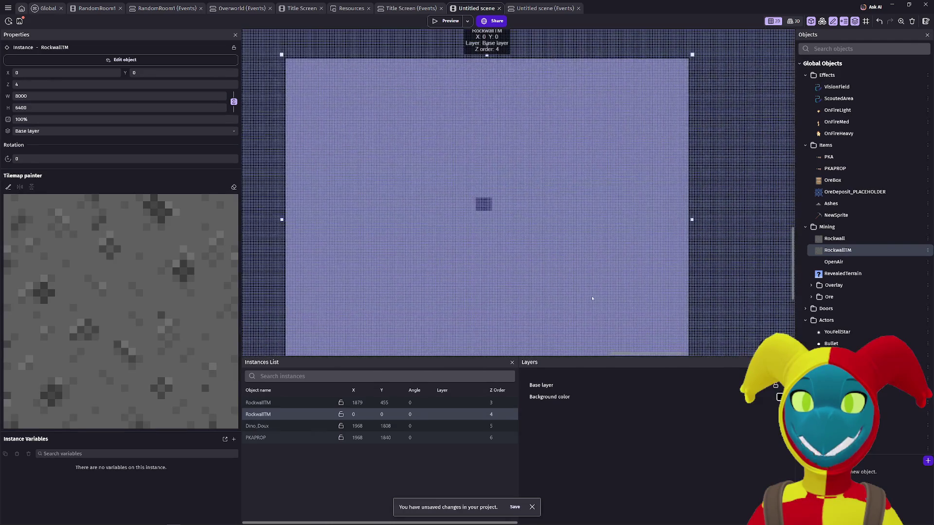
double_click(485, 207)
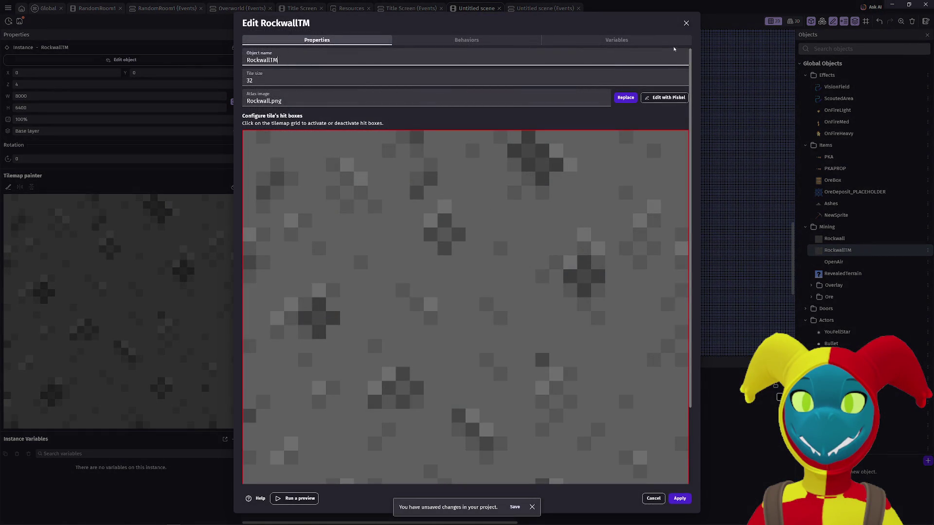
click(686, 24)
scroll(464, 202, up, 5)
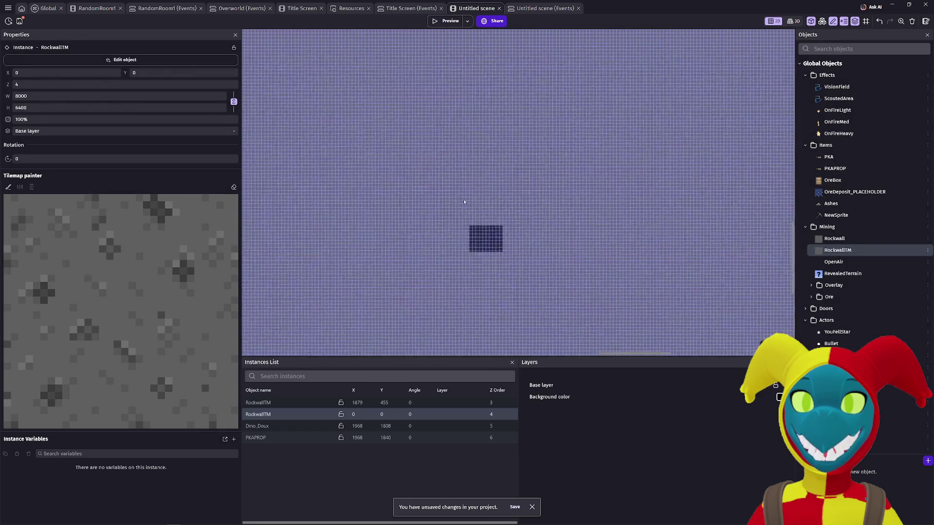
scroll(476, 205, up, 5)
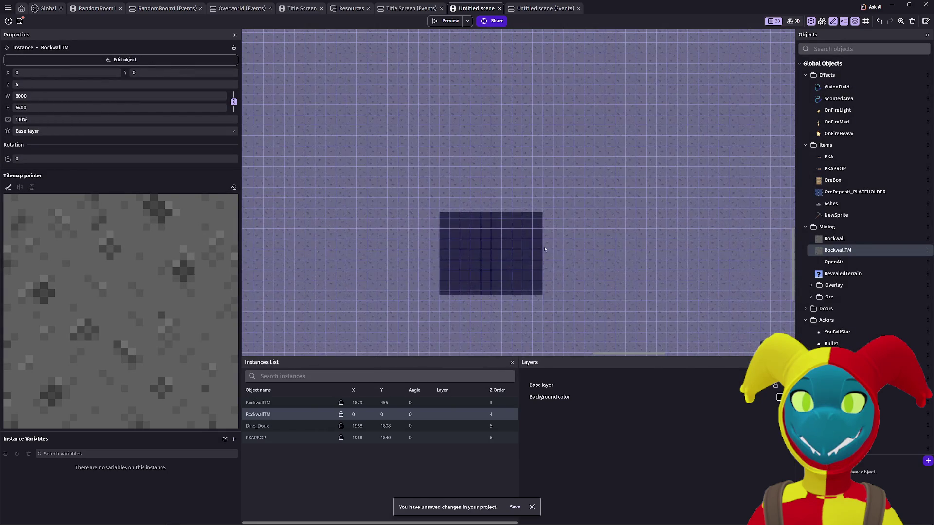
click(292, 426)
scroll(514, 277, down, 5)
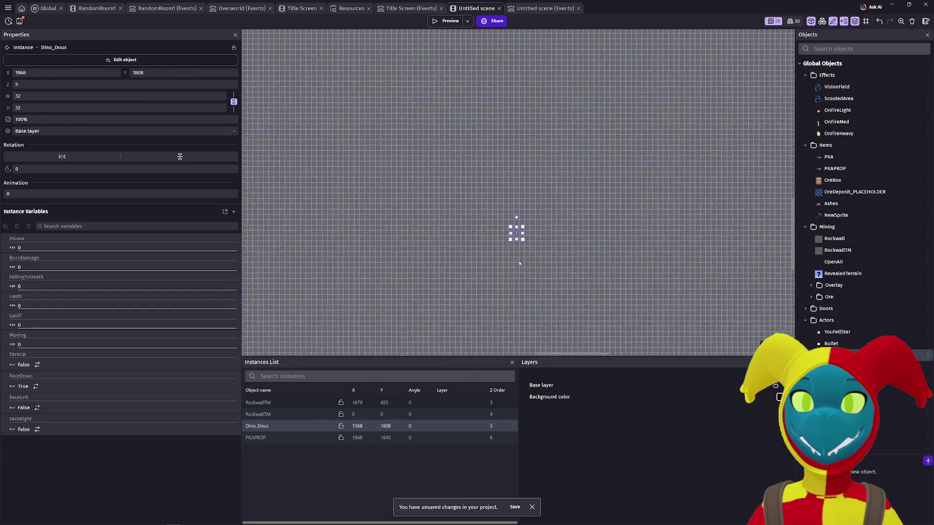
click(450, 21)
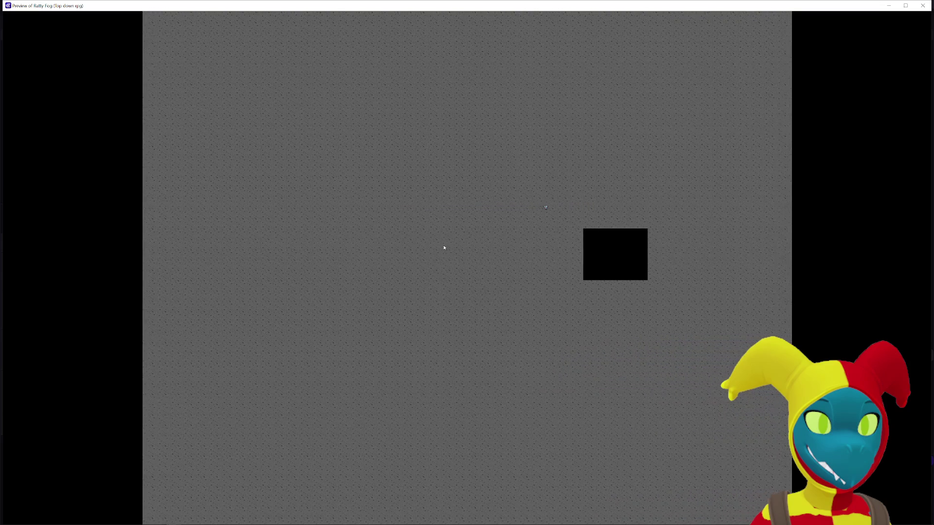
- Walk the character left twice in the preview, then close it and pan across the tilemap
key(Left)
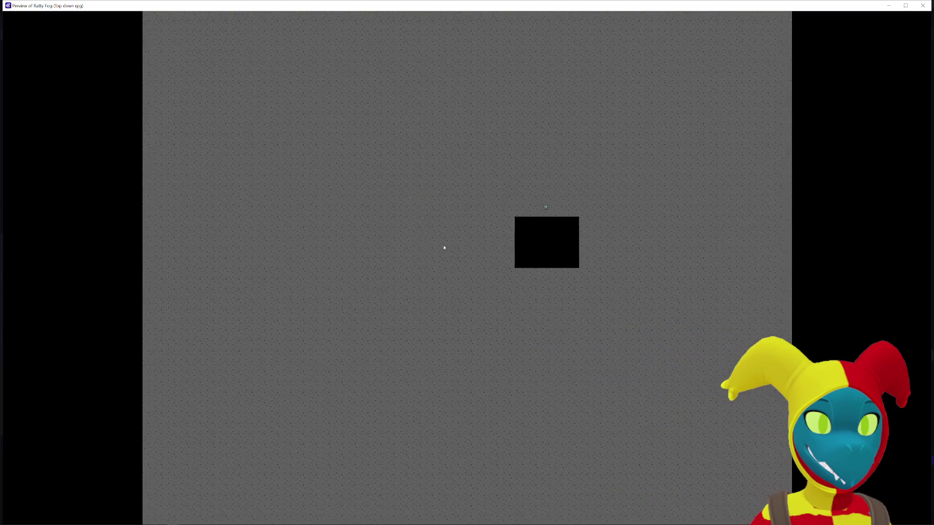
key(Left)
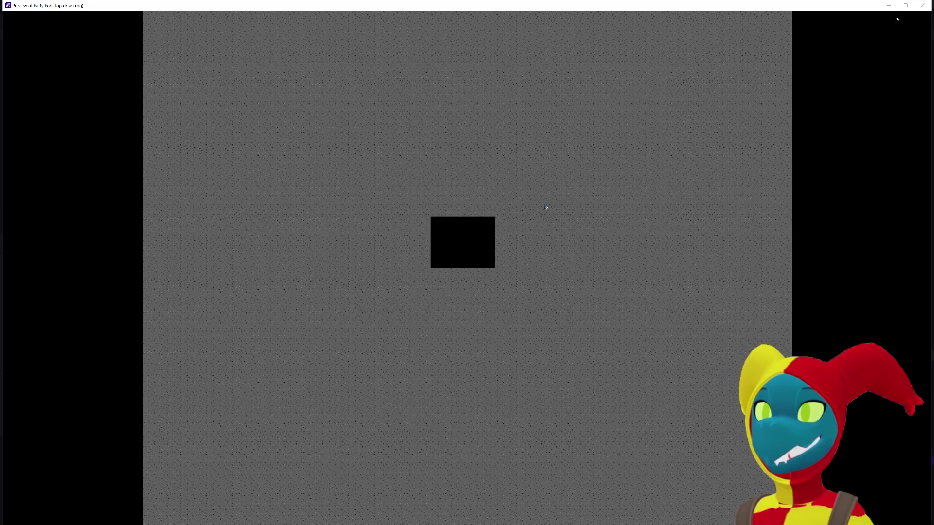
click(922, 6)
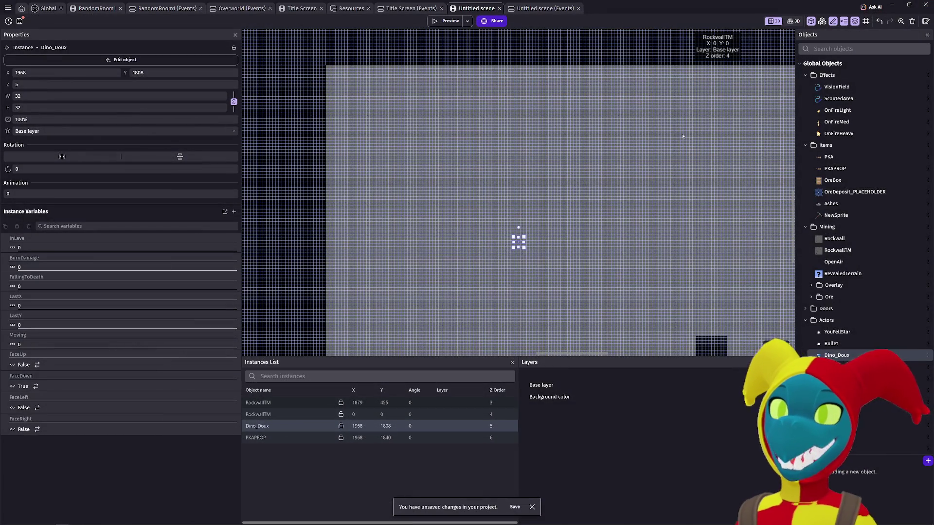
mouse_move(559, 265)
mouse_down()
mouse_move(527, 235)
mouse_move(356, 135)
mouse_move(676, 334)
mouse_move(415, 175)
mouse_up()
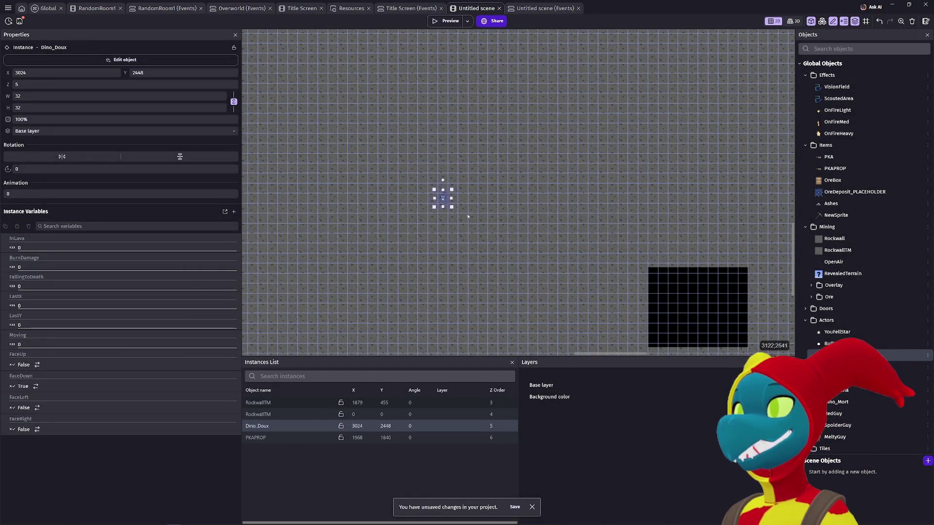
- Move Dino_Doux into the dark open area and select the RockwallTM tilemap
drag(663, 292, 663, 291)
scroll(700, 307, up, 5)
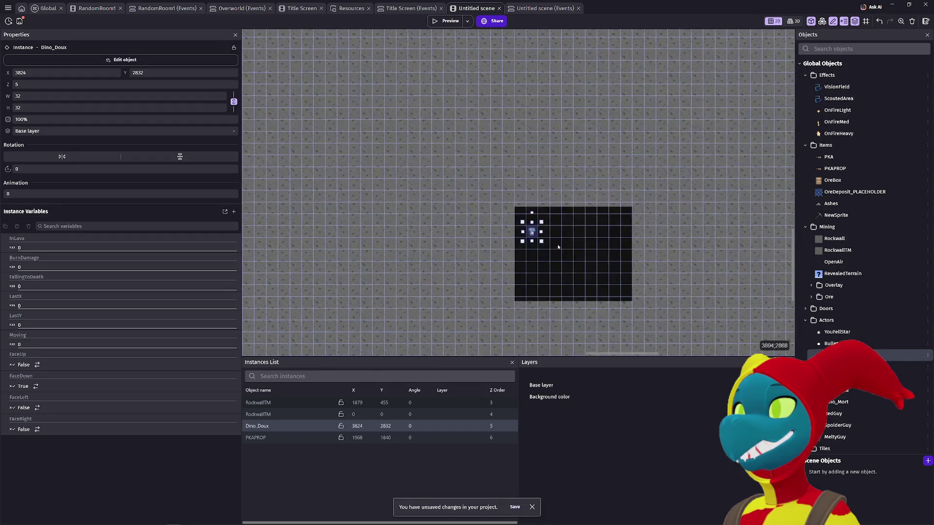
click(525, 174)
scroll(478, 235, down, 5)
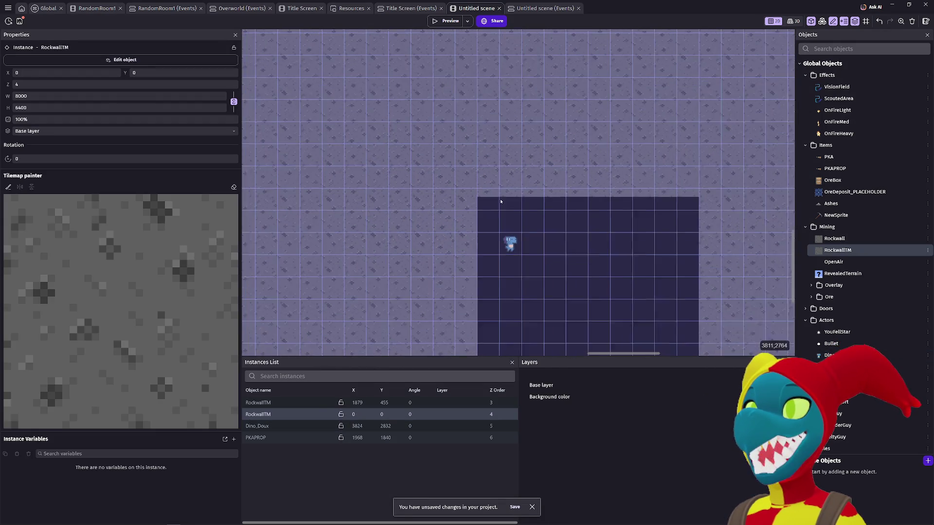
scroll(449, 267, down, 8)
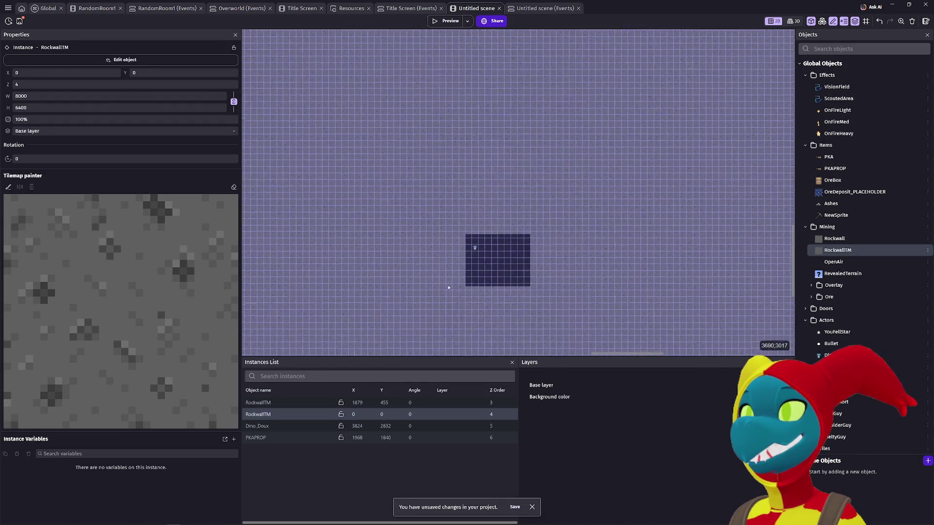
scroll(535, 289, up, 1)
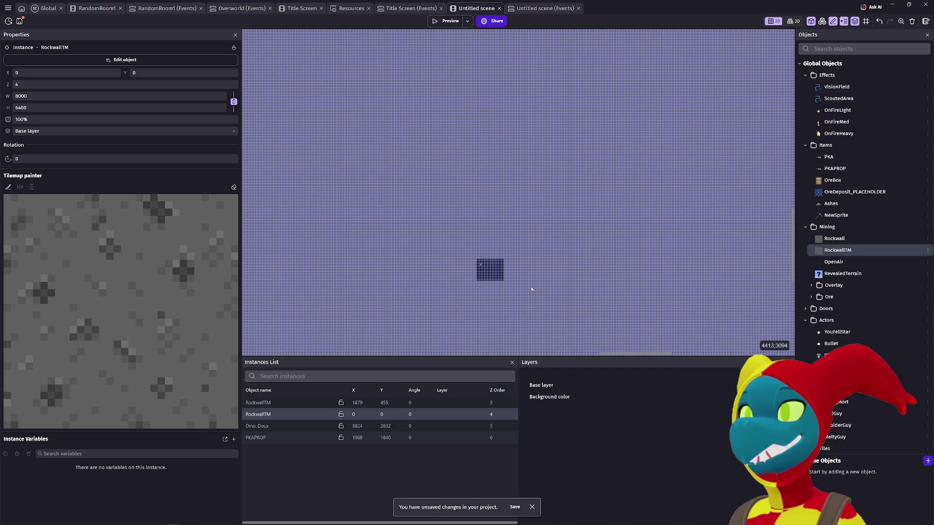
scroll(531, 289, down, 2)
scroll(560, 280, up, 3)
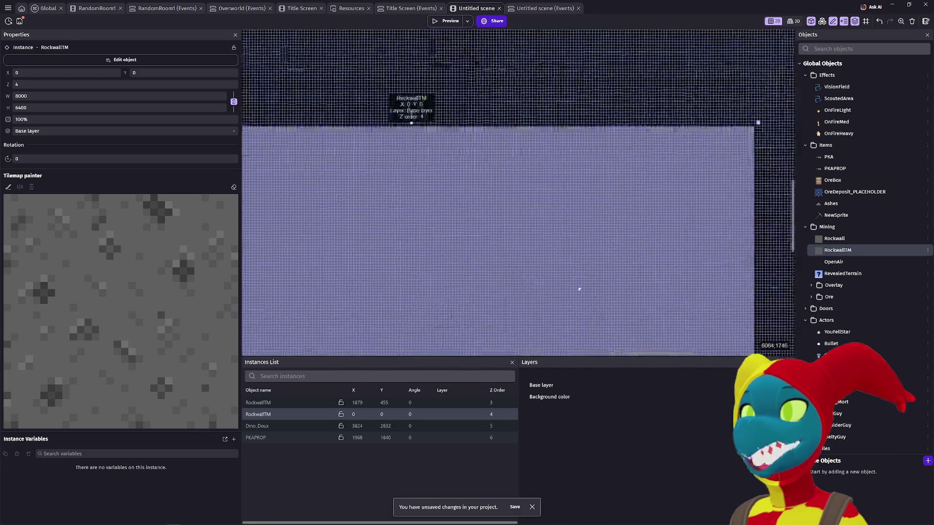
scroll(662, 214, up, 5)
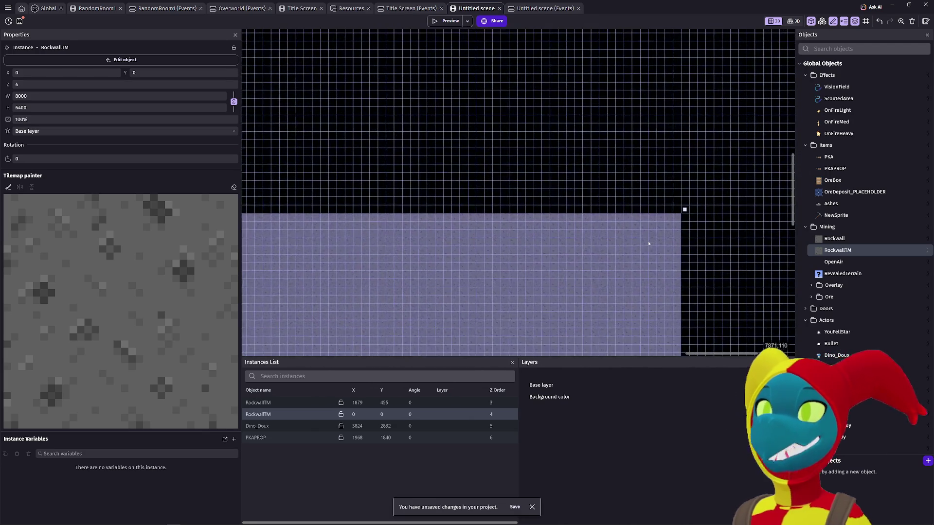
scroll(648, 243, up, 1)
- Nudge the RockwallTM tilemap, then drag it back to the top edge at X 0, Y 0
mouse_move(638, 244)
mouse_down()
mouse_move(638, 261)
mouse_move(639, 245)
mouse_up()
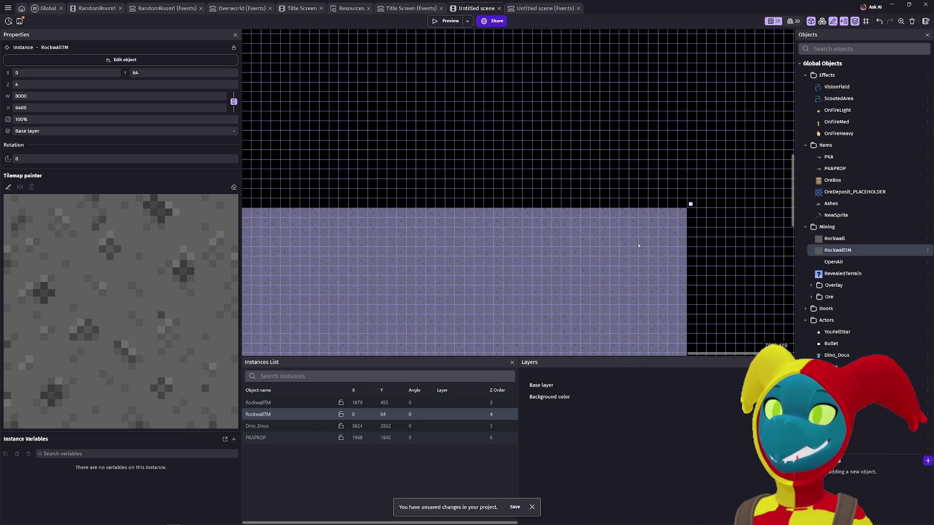
scroll(634, 269, down, 2)
drag(553, 273, 536, 100)
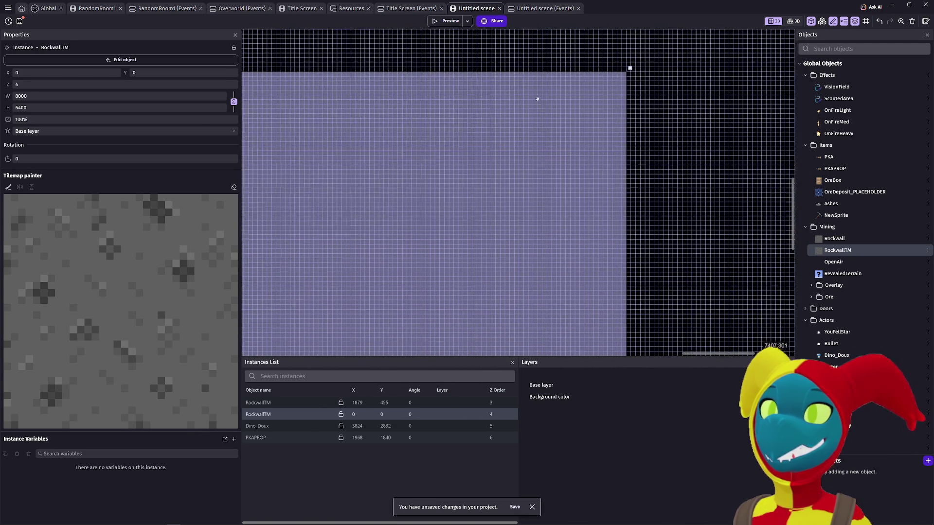
scroll(536, 101, up, 1)
scroll(531, 116, down, 5)
scroll(530, 117, left, 2)
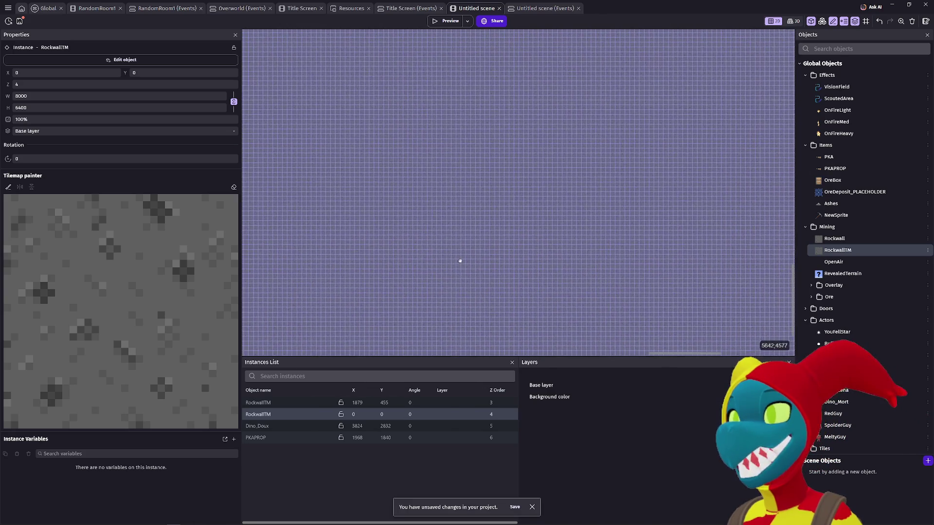
scroll(378, 269, left, 3)
scroll(492, 271, up, 5)
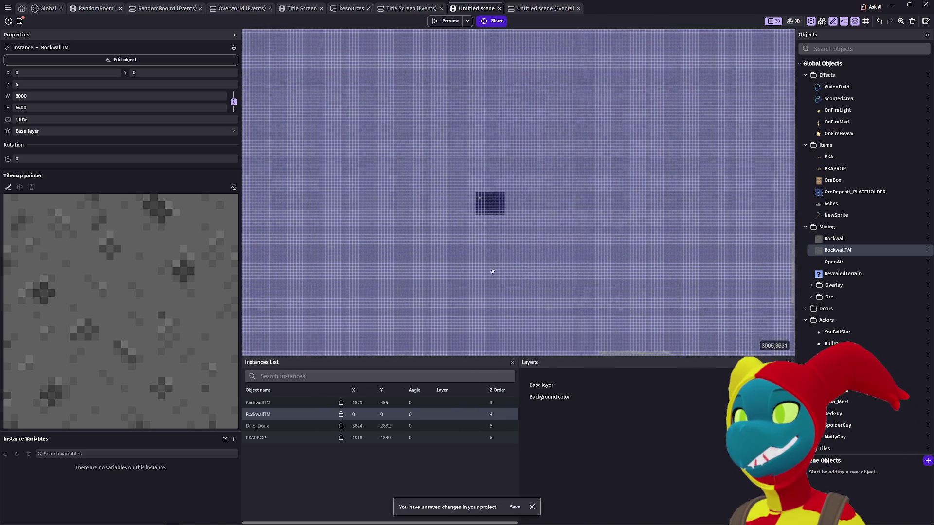
scroll(499, 209, up, 8)
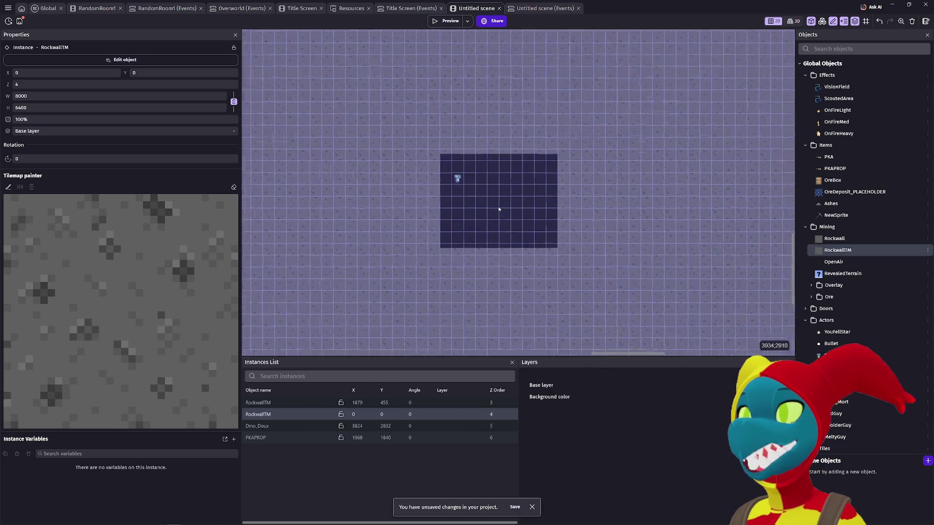
scroll(499, 209, up, 2)
scroll(499, 209, down, 2)
scroll(498, 209, up, 3)
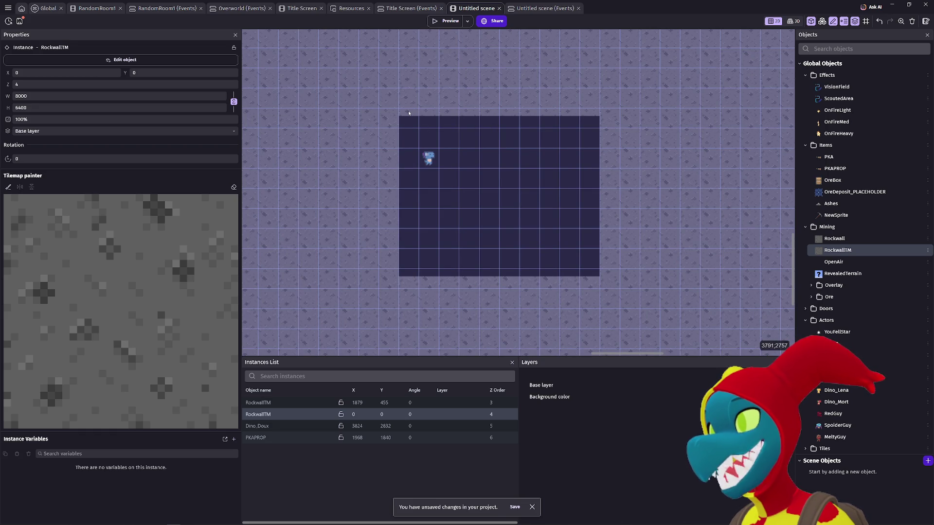
scroll(423, 131, down, 6)
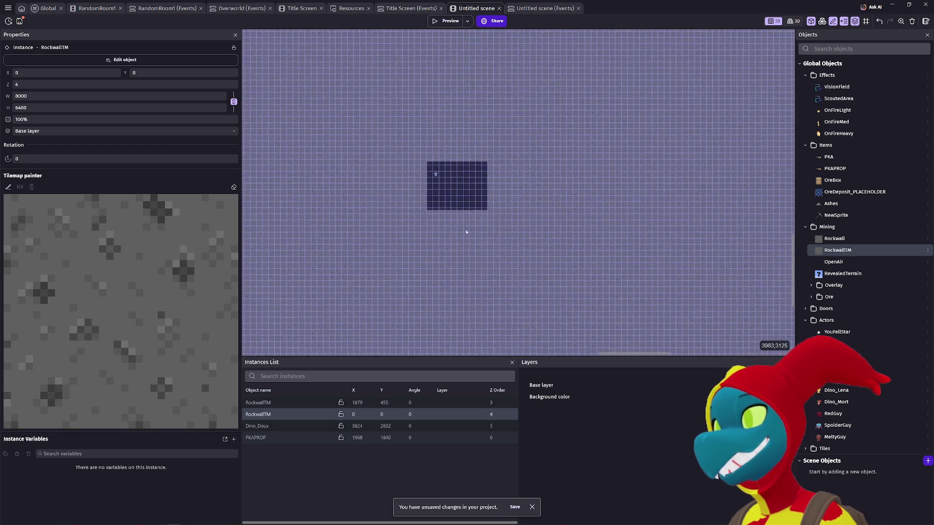
scroll(444, 183, up, 7)
scroll(443, 167, up, 1)
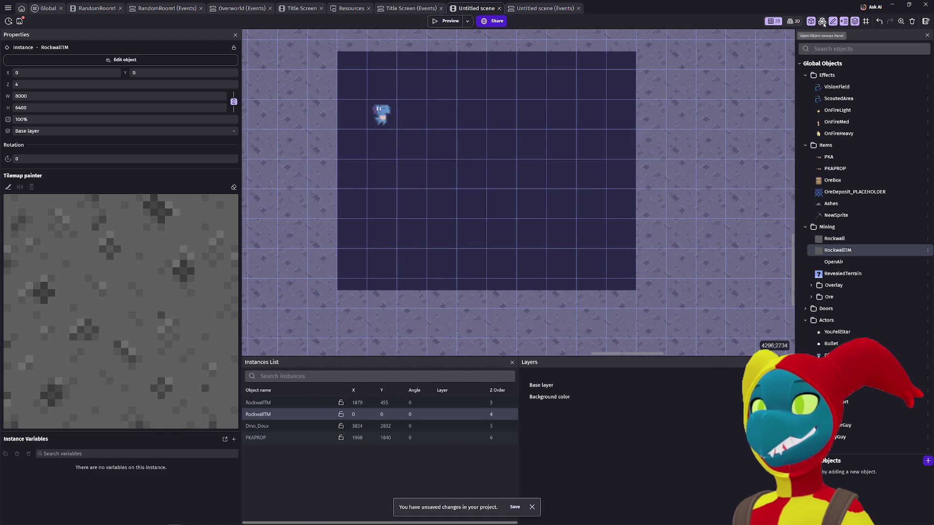
click(855, 23)
- Reopen the layers panel and switch the scene grid lines off and back on
click(854, 22)
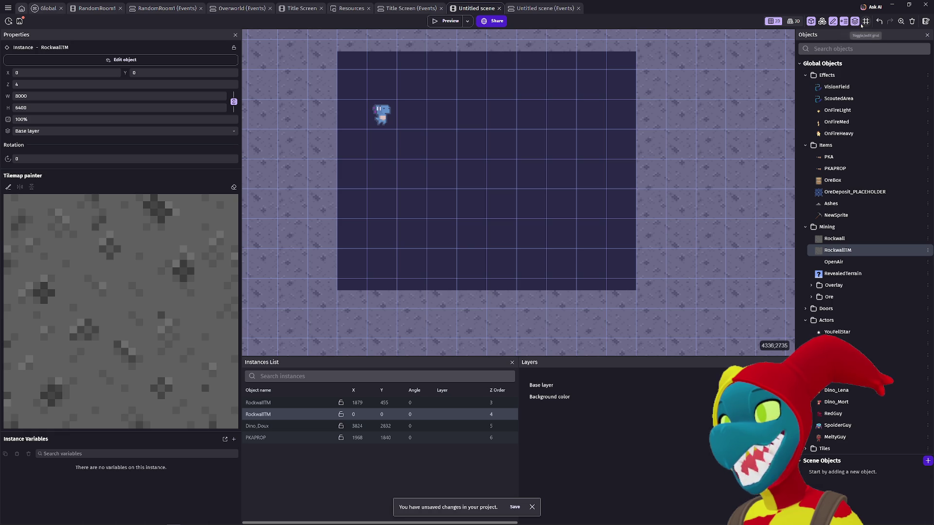
click(866, 21)
click(882, 39)
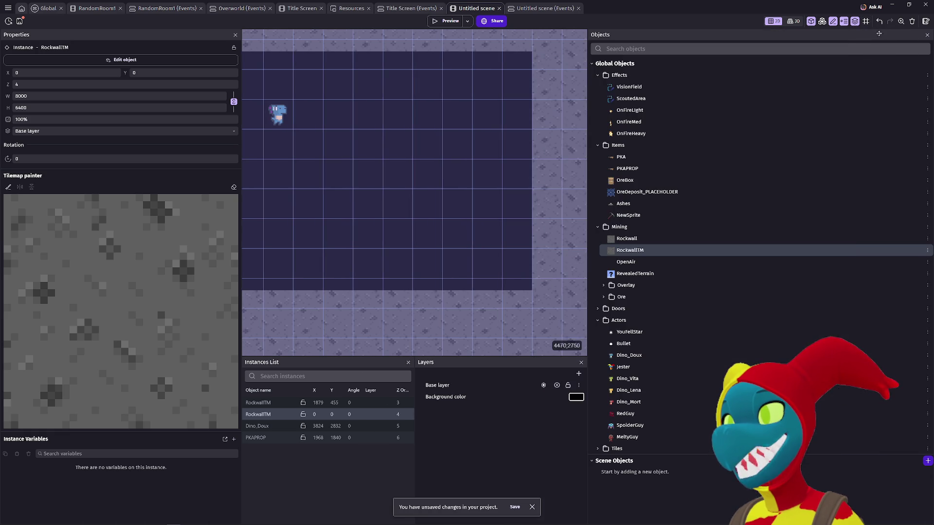
click(866, 20)
click(878, 43)
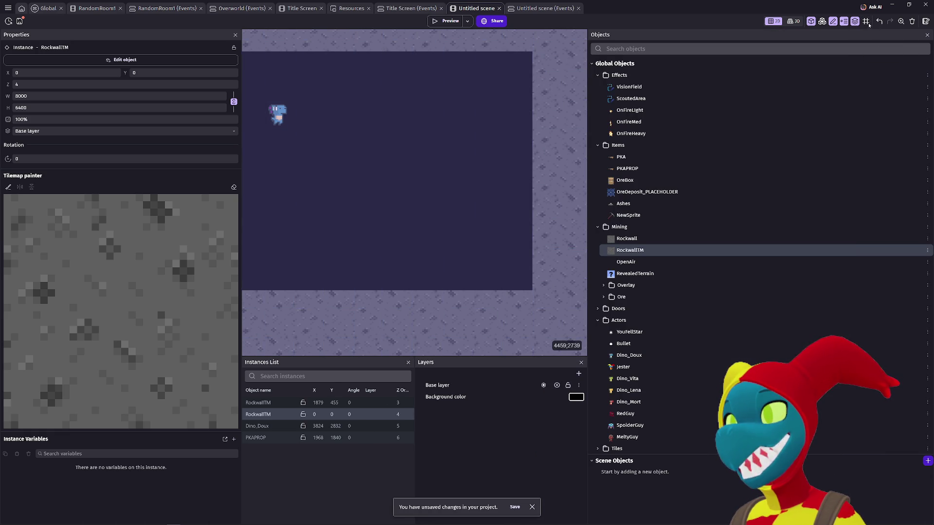
scroll(379, 116, left, 3)
click(866, 21)
click(878, 41)
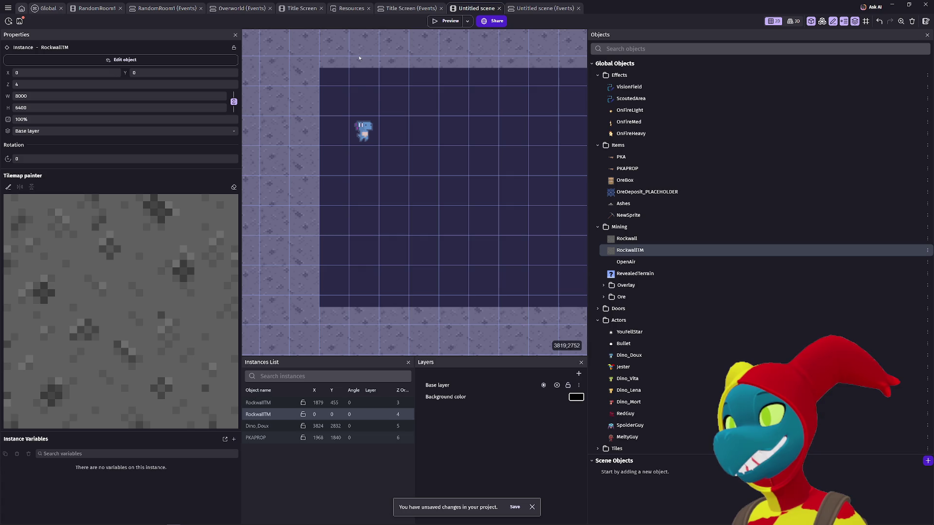
- Select Dino_Doux, then reselect the RockwallTM tilemap while zooming over the scene
click(363, 131)
click(304, 134)
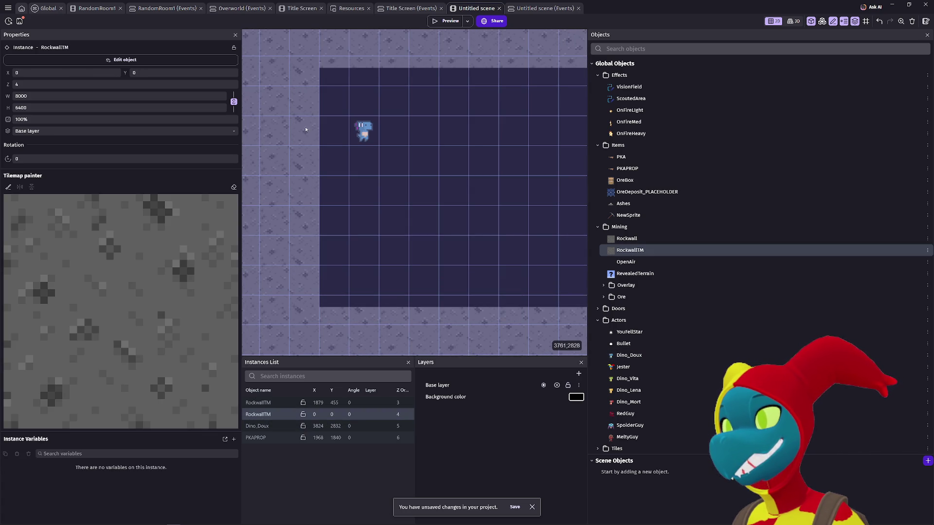
scroll(331, 171, down, 10)
scroll(348, 195, down, 8)
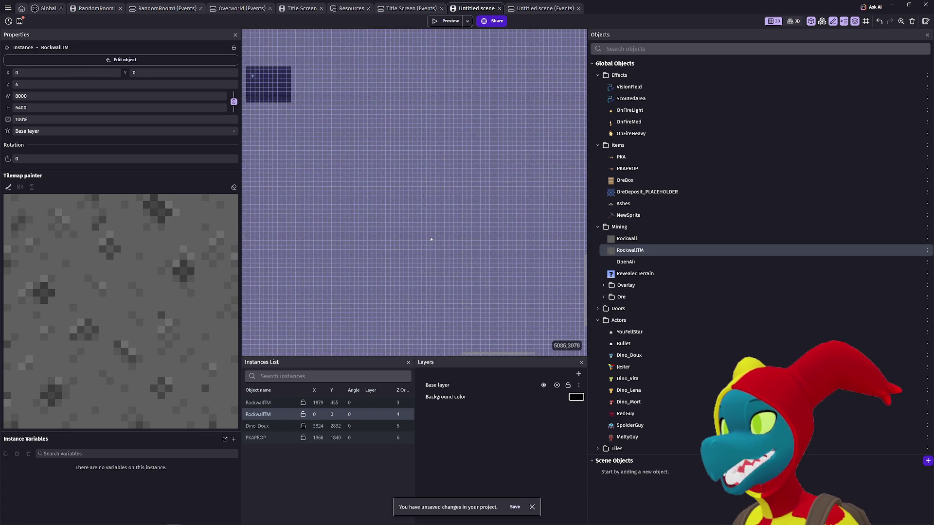
scroll(351, 197, up, 3)
scroll(323, 143, left, 5)
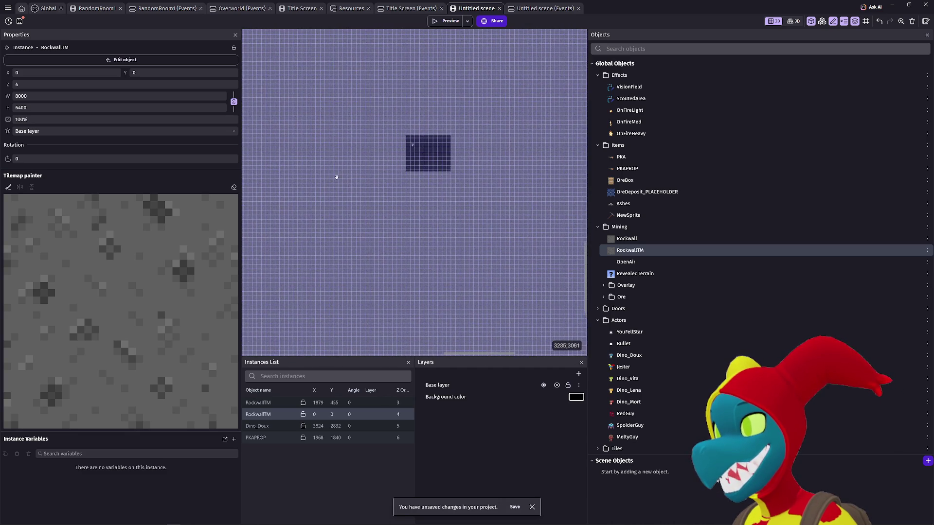
scroll(337, 177, up, 8)
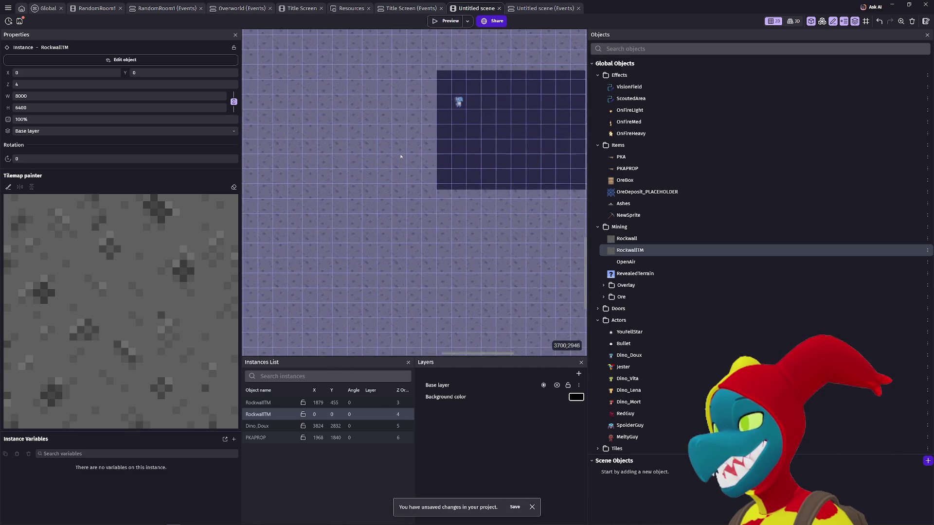
scroll(401, 157, up, 2)
scroll(401, 156, right, 3)
- Enter X 32 and Y 32030 for the tilemap, then clear the Y field
drag(78, 74, 2, 76)
text(32)
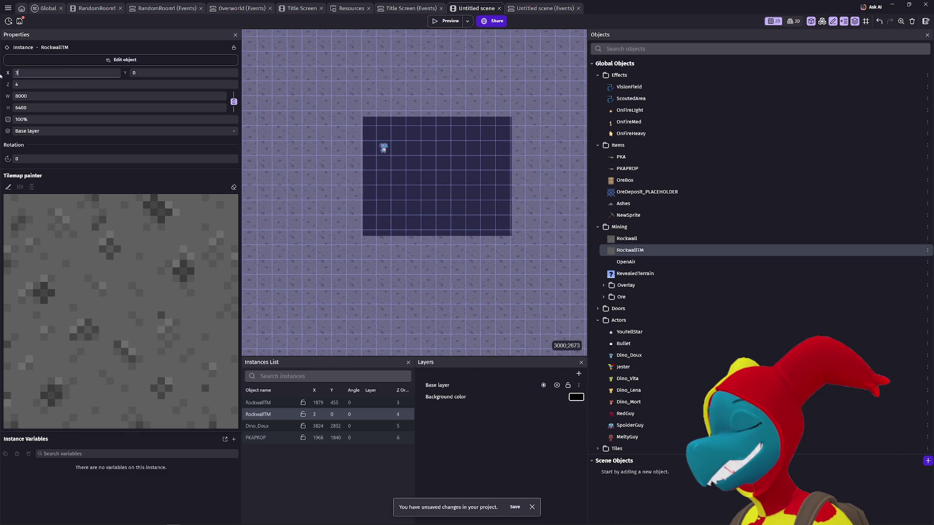
key(Tab)
text(32)
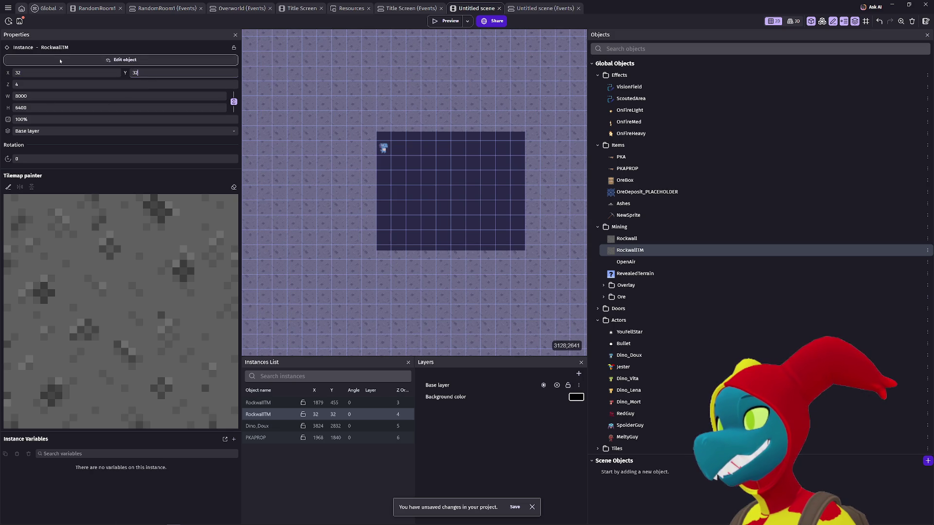
text(0)
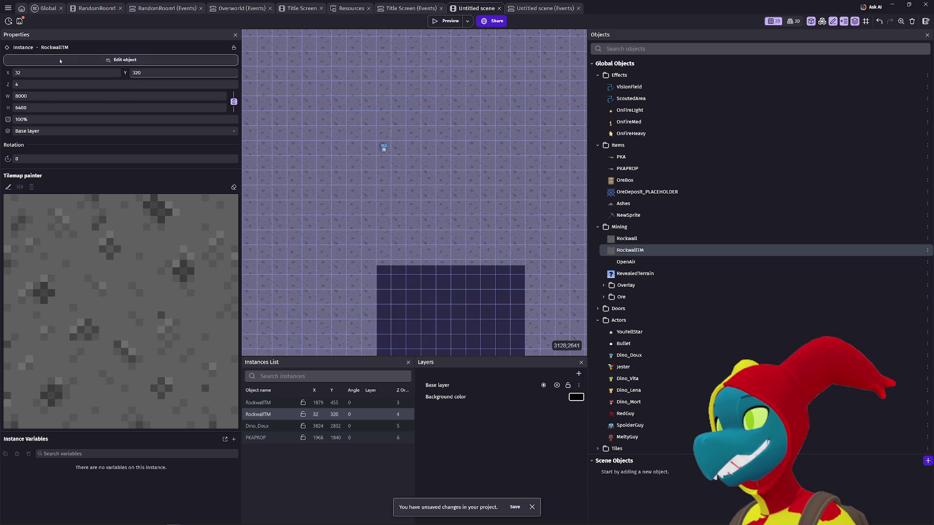
text(3)
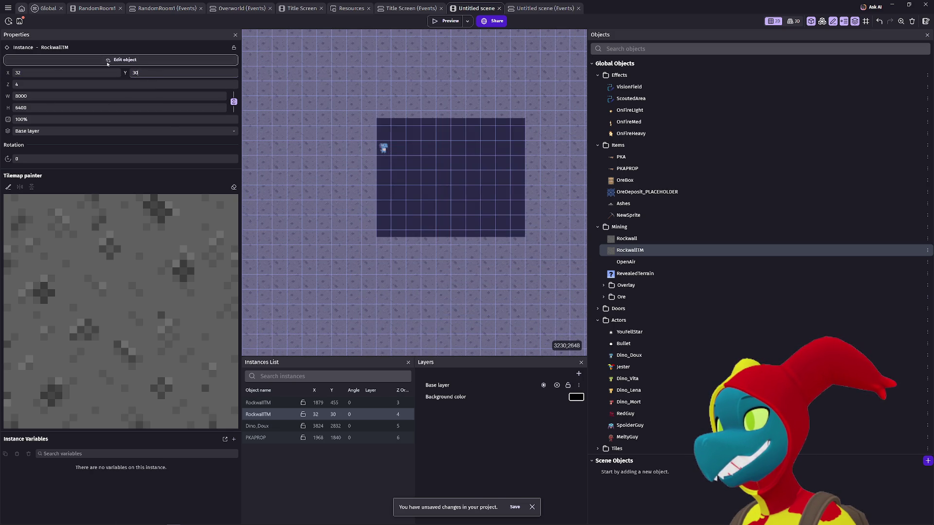
text(0)
key(BackSpace)
key(BackSpace)
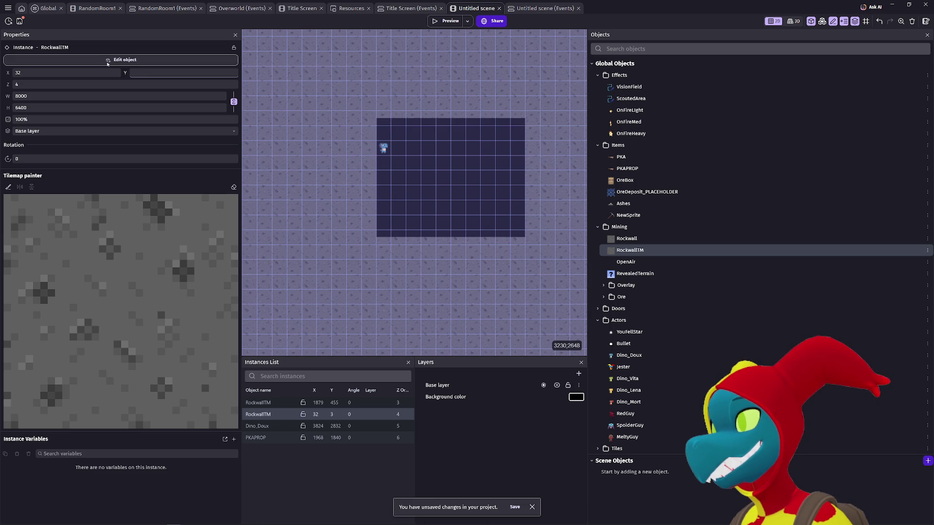
- Set the RockwallTM tilemap's X and Y both to 0, then open the game properties
click(67, 72)
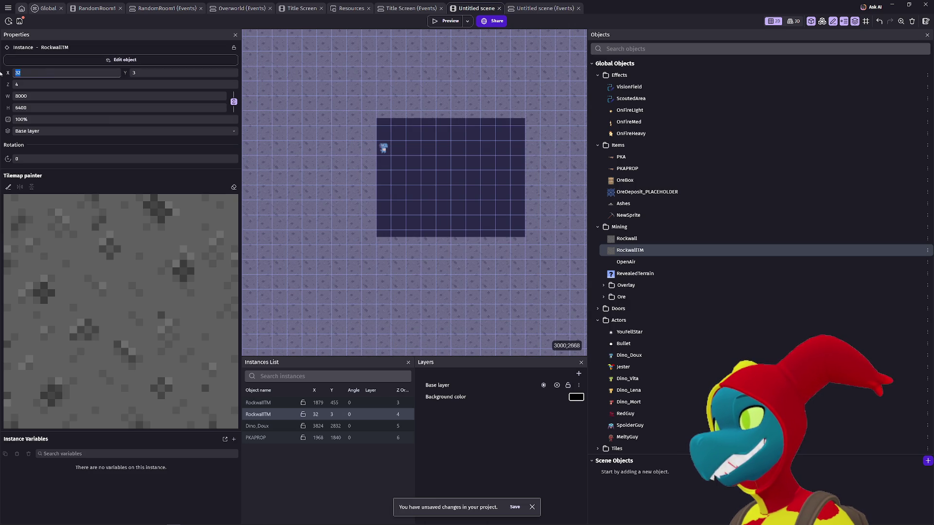
text(0)
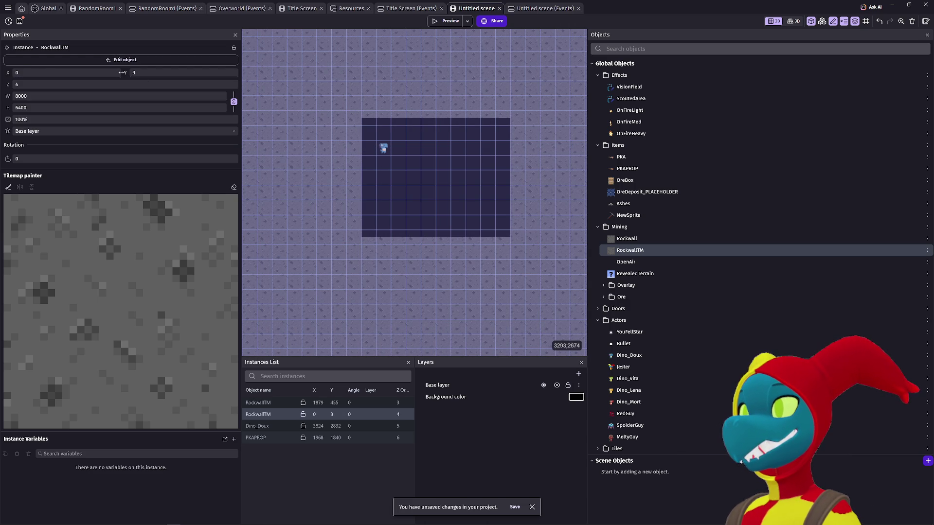
click(144, 73)
key(BackSpace)
text(0)
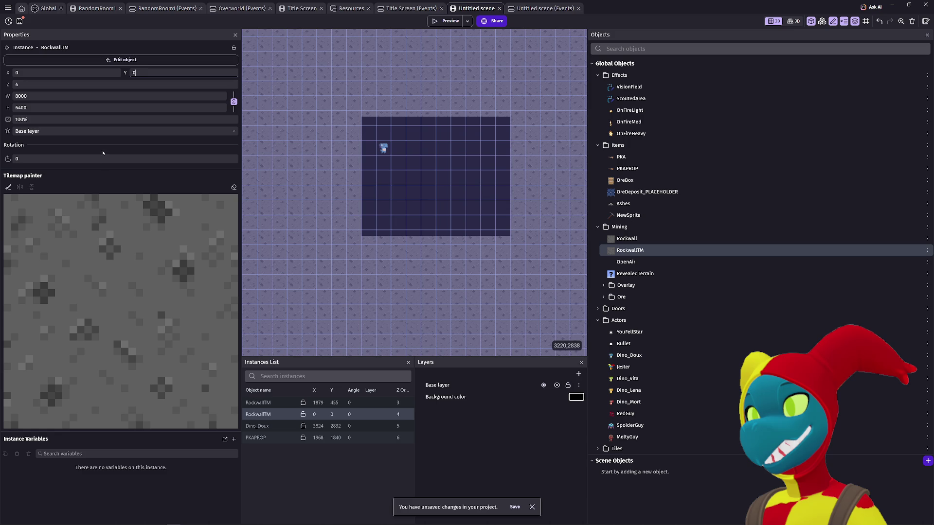
click(21, 10)
click(46, 63)
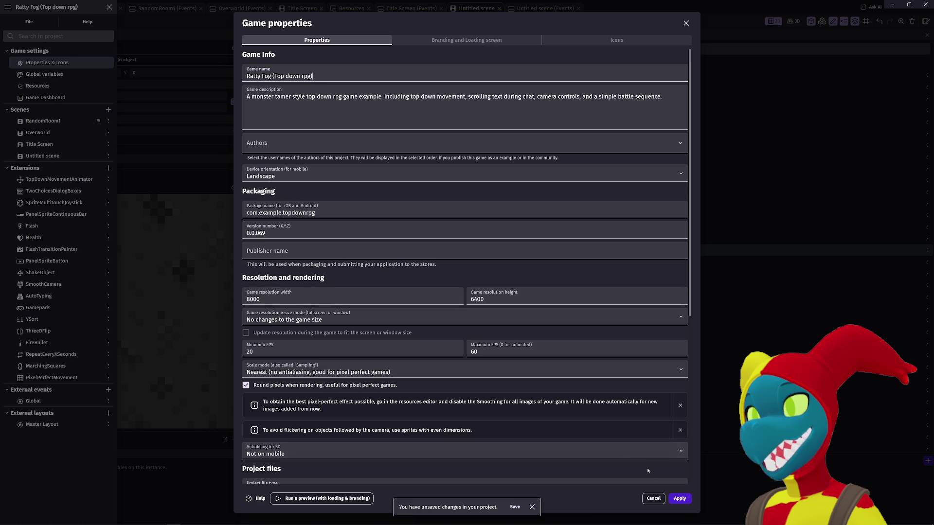
click(653, 498)
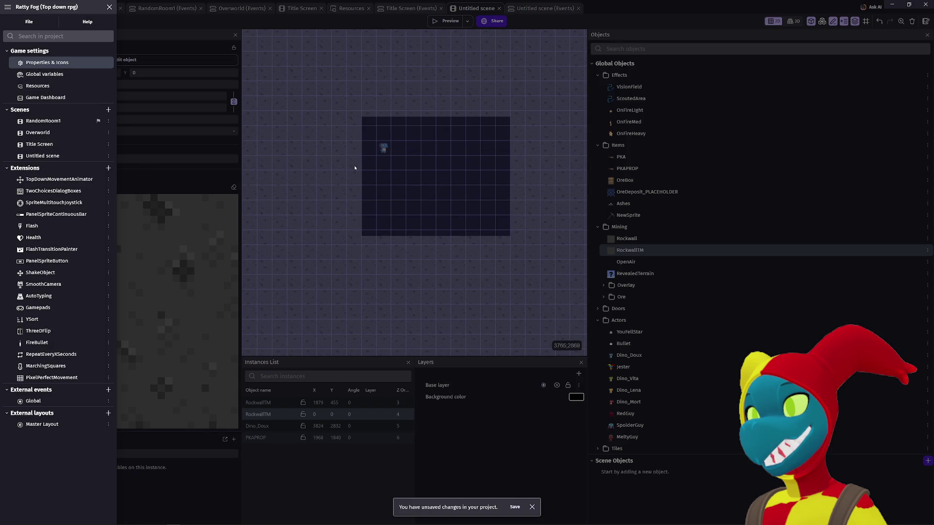
click(317, 167)
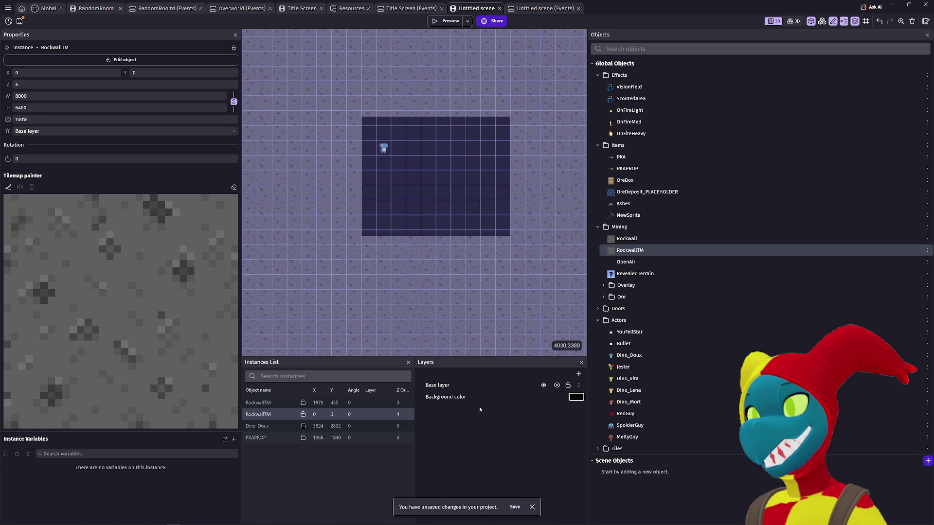
- Paint a rock tile at the dark area's lower-left corner with the Tilemap painter
scroll(423, 293, down, 2)
scroll(414, 289, up, 3)
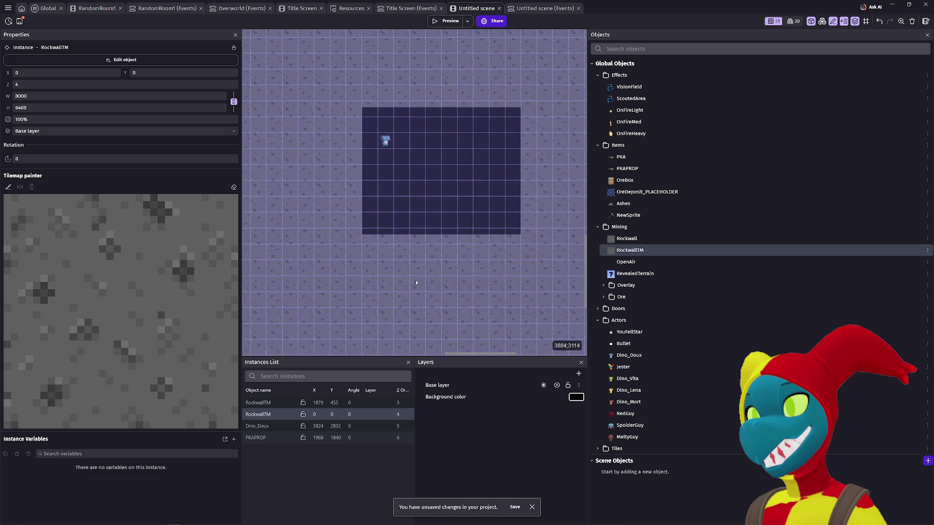
scroll(416, 280, up, 1)
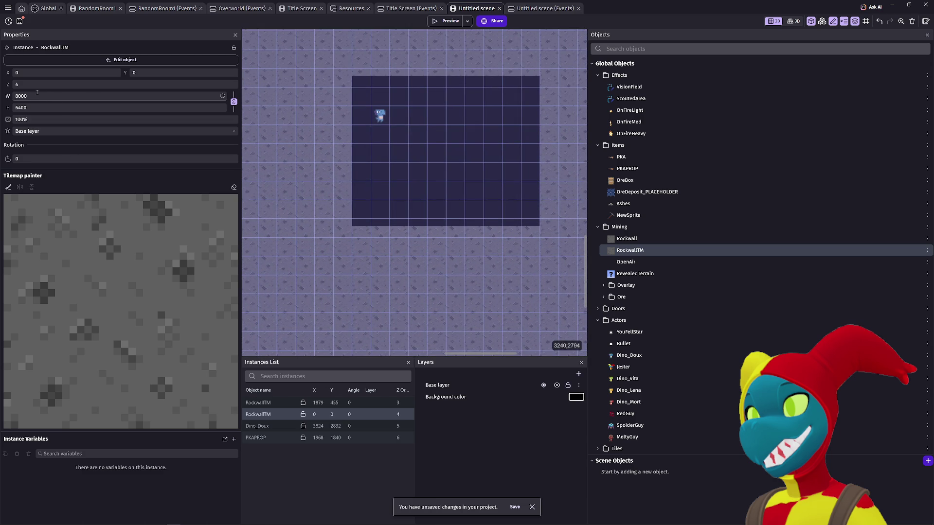
scroll(261, 214, down, 6)
drag(261, 214, 467, 191)
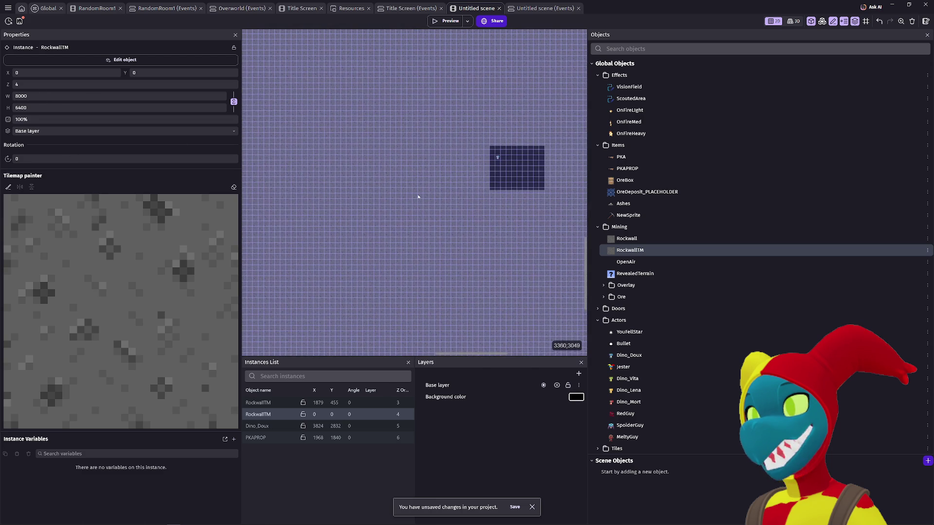
click(115, 234)
drag(461, 208, 422, 226)
scroll(423, 226, up, 5)
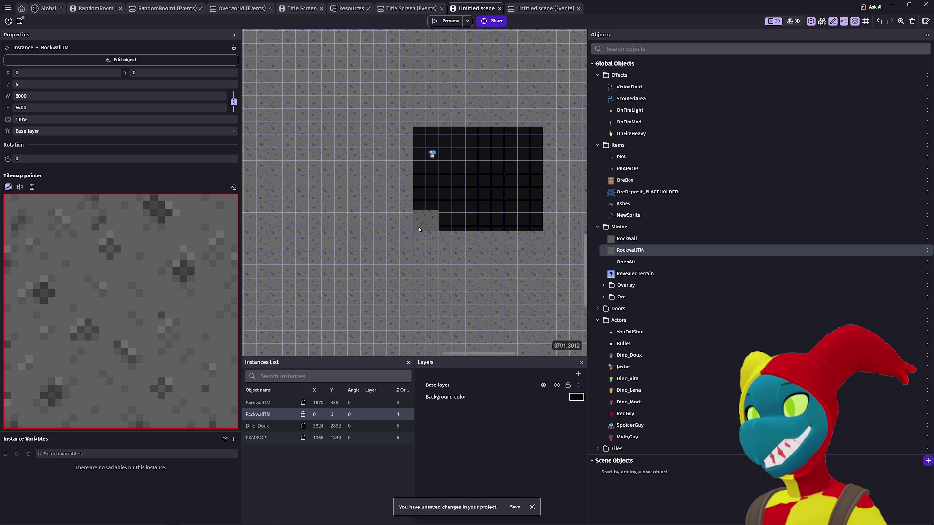
scroll(422, 223, up, 5)
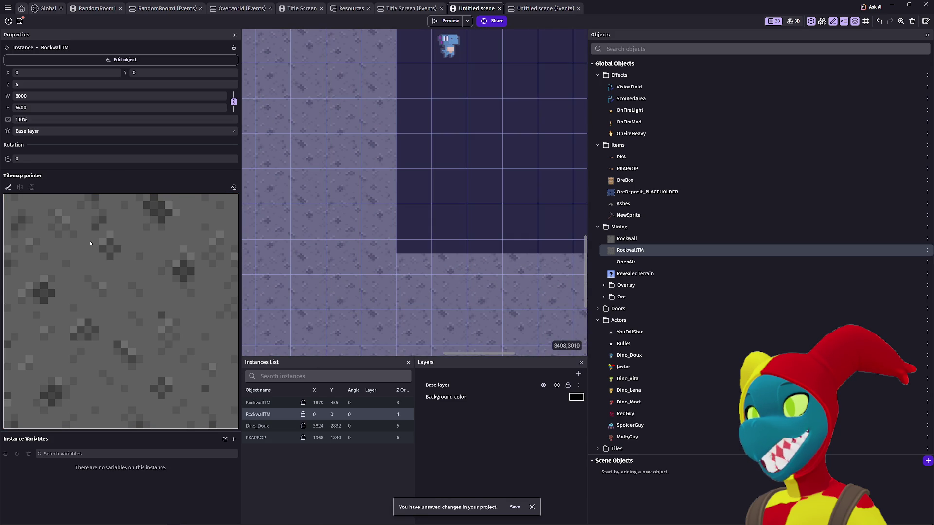
scroll(352, 220, down, 4)
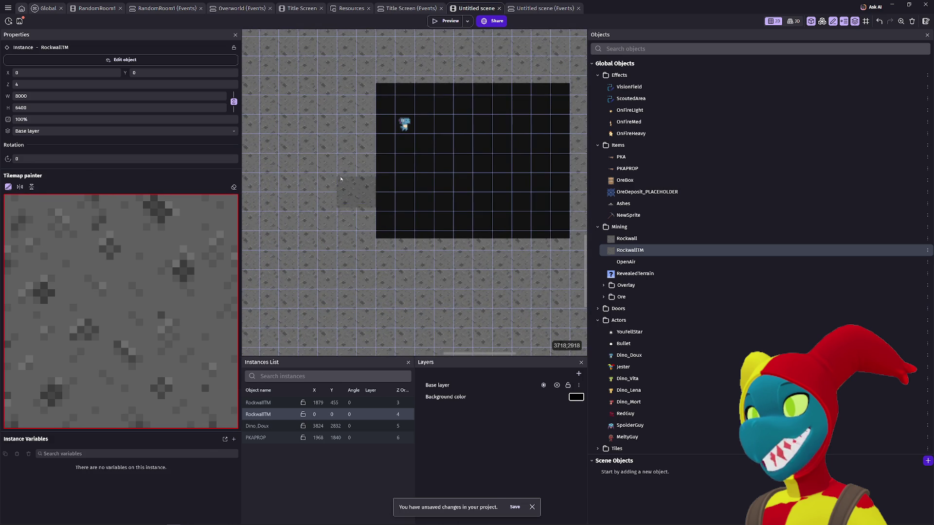
key(Escape)
- Delete the origin RockwallTM tilemap and place a new RockwallTM instance beside Dino_Doux
key(Delete)
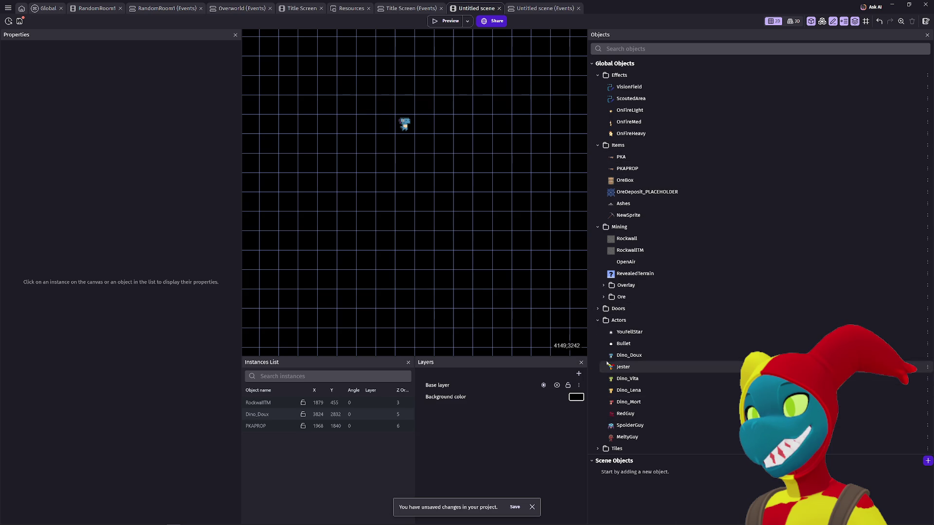
click(620, 252)
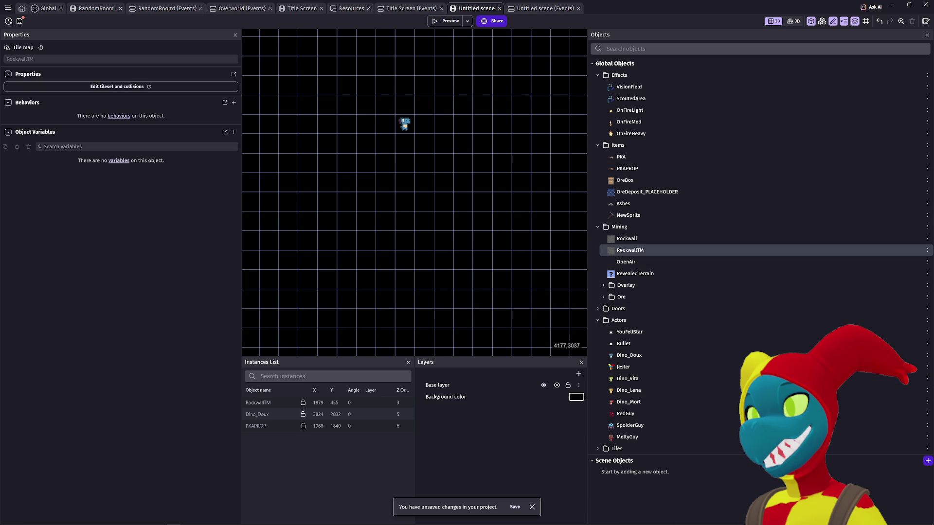
scroll(383, 152, up, 3)
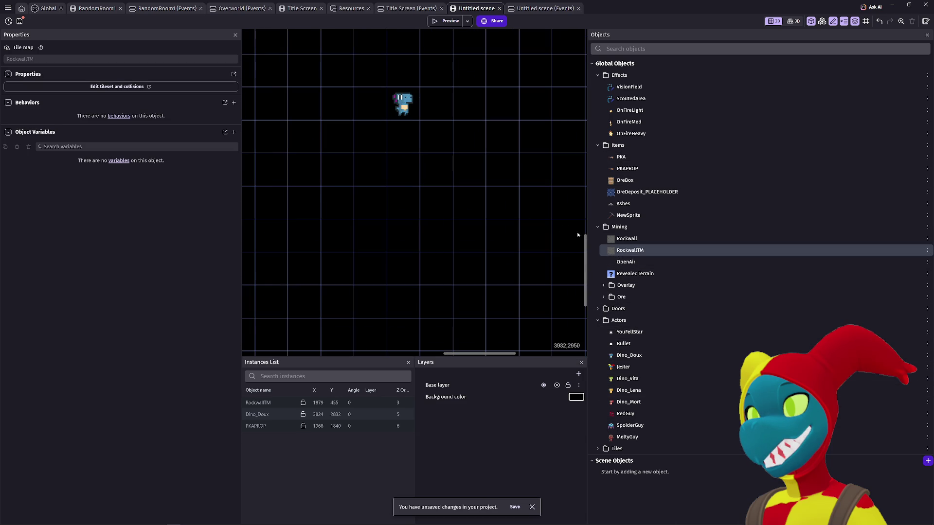
click(390, 172)
click(401, 191)
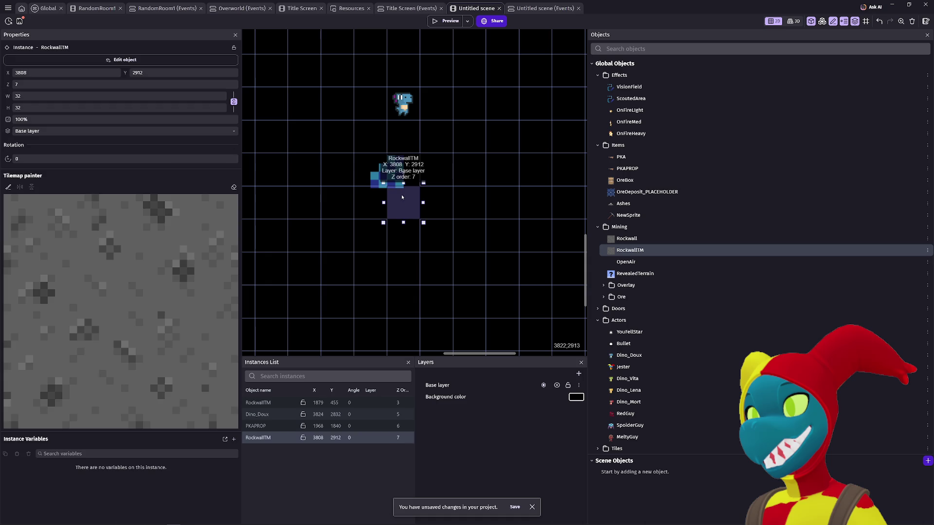
mouse_move(384, 175)
mouse_down()
mouse_move(370, 161)
mouse_move(378, 182)
mouse_move(389, 119)
mouse_up()
- Look over the scene's top-left area, then delete the newly placed RockwallTM instance
scroll(379, 183, down, 2)
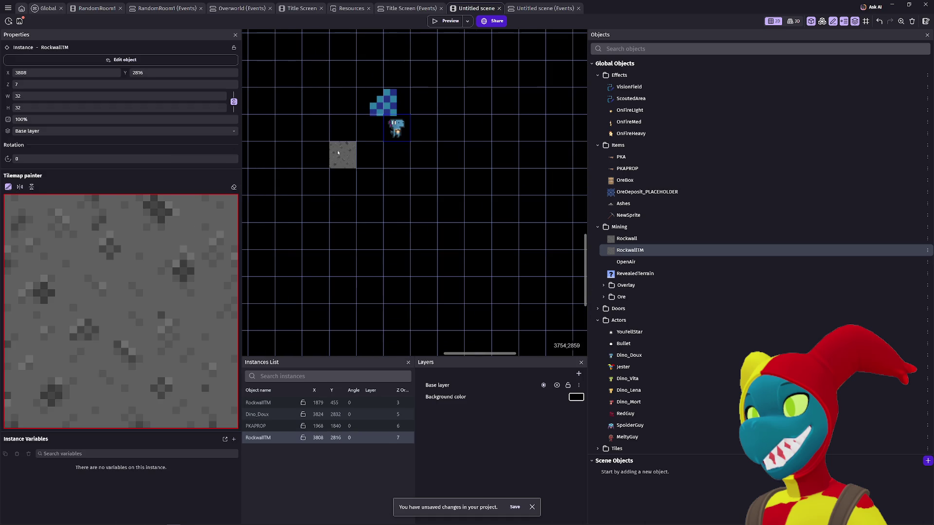
scroll(337, 150, down, 1)
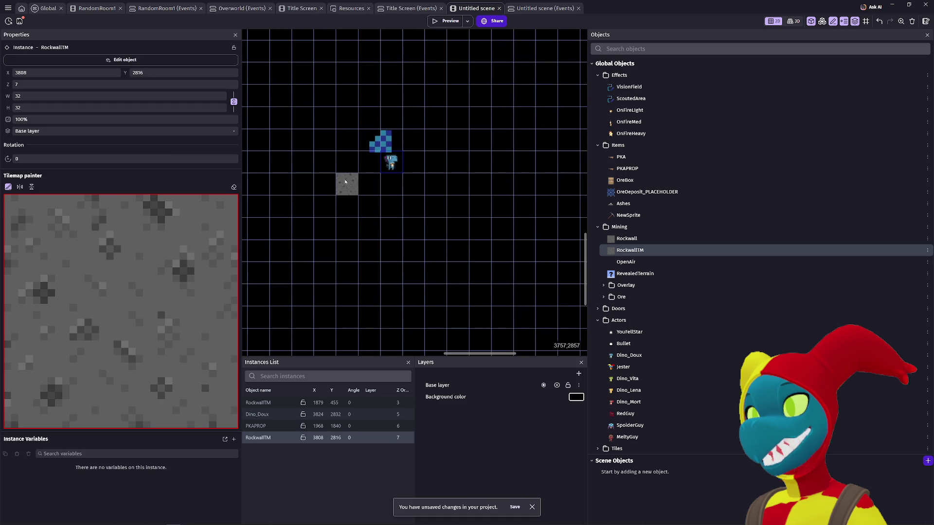
scroll(344, 181, down, 7)
scroll(340, 176, down, 3)
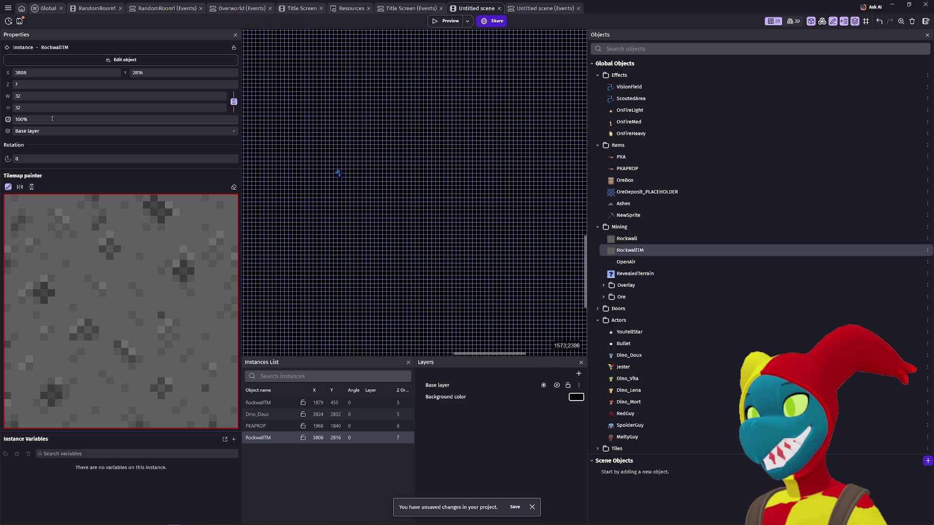
mouse_move(278, 135)
mouse_down()
mouse_move(429, 250)
mouse_move(448, 205)
mouse_move(426, 228)
mouse_up()
scroll(423, 139, up, 2)
scroll(428, 141, up, 3)
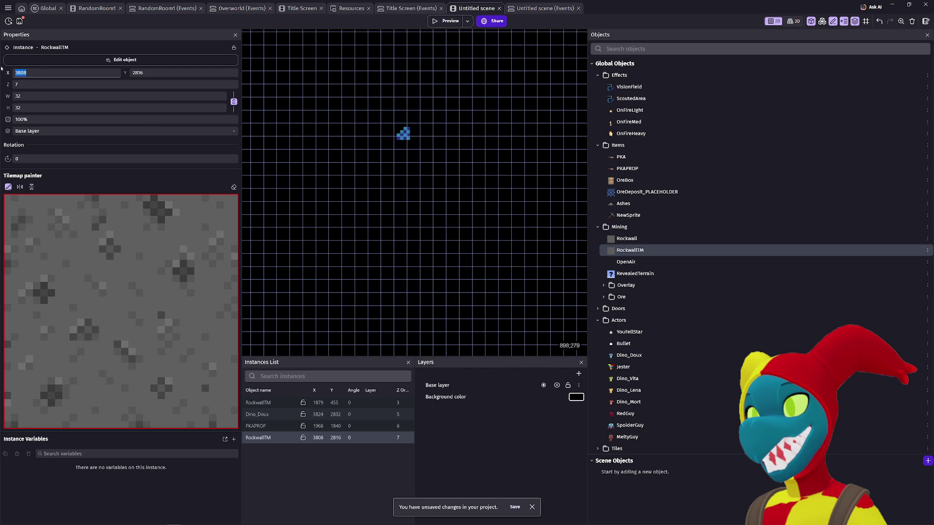
scroll(418, 258, down, 4)
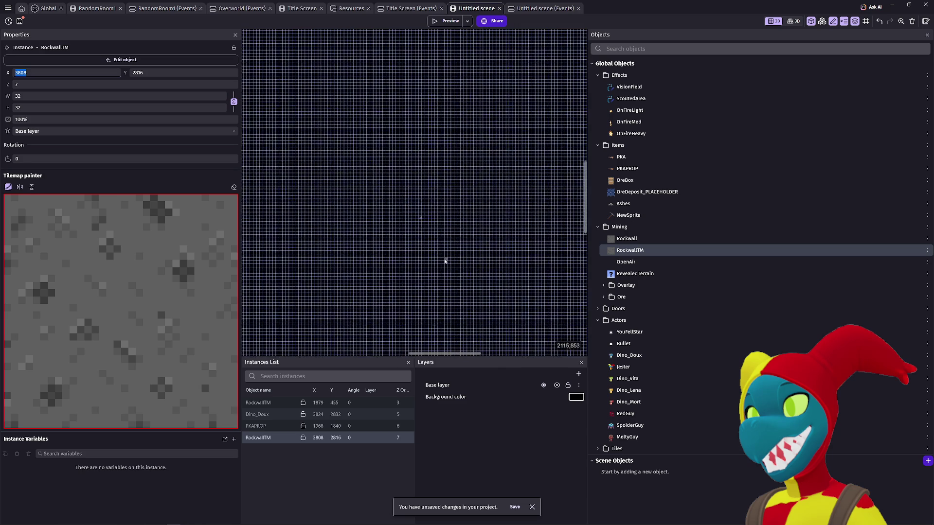
scroll(447, 260, down, 3)
scroll(389, 223, down, 4)
mouse_move(428, 247)
mouse_down()
mouse_move(396, 196)
mouse_move(436, 138)
mouse_move(431, 161)
mouse_move(404, 164)
mouse_move(422, 167)
mouse_up()
key(Delete)
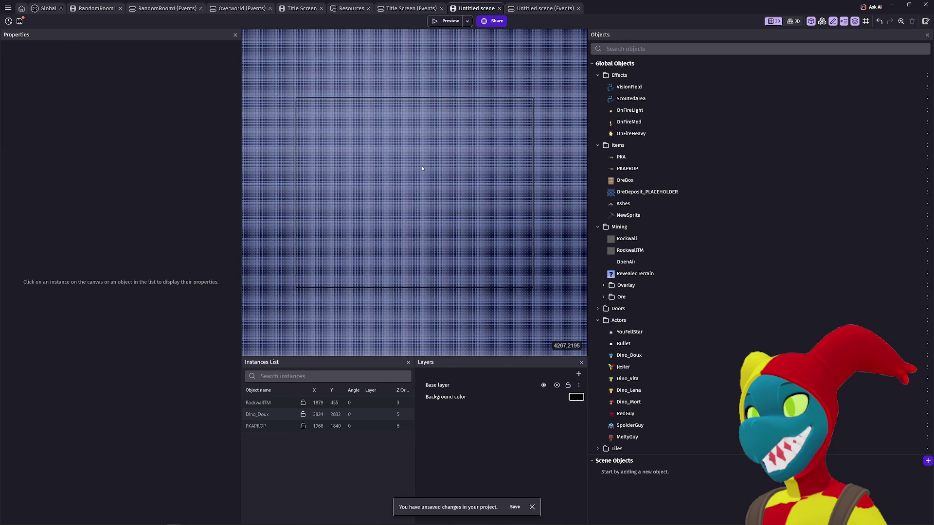
- Delete the last remaining RockwallTM instance, leaving Dino_Doux and PKAPROP
scroll(423, 178, down, 5)
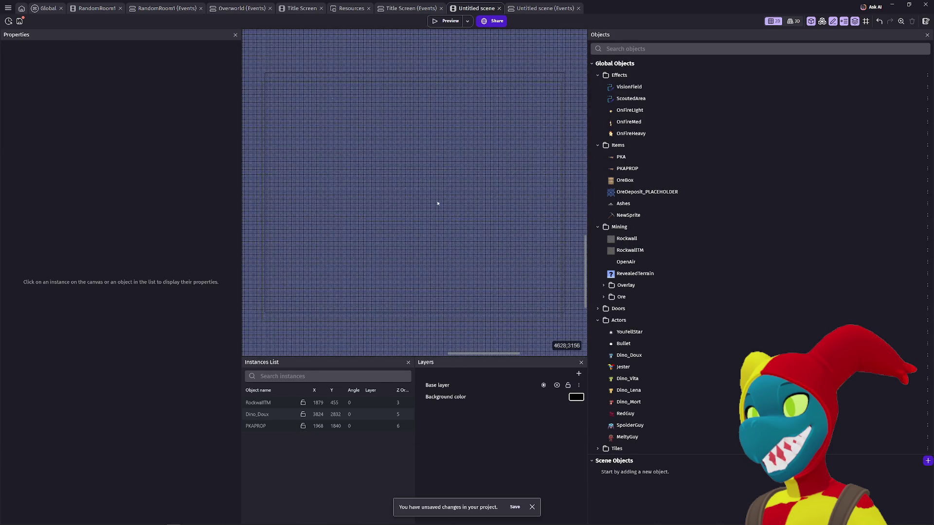
click(409, 189)
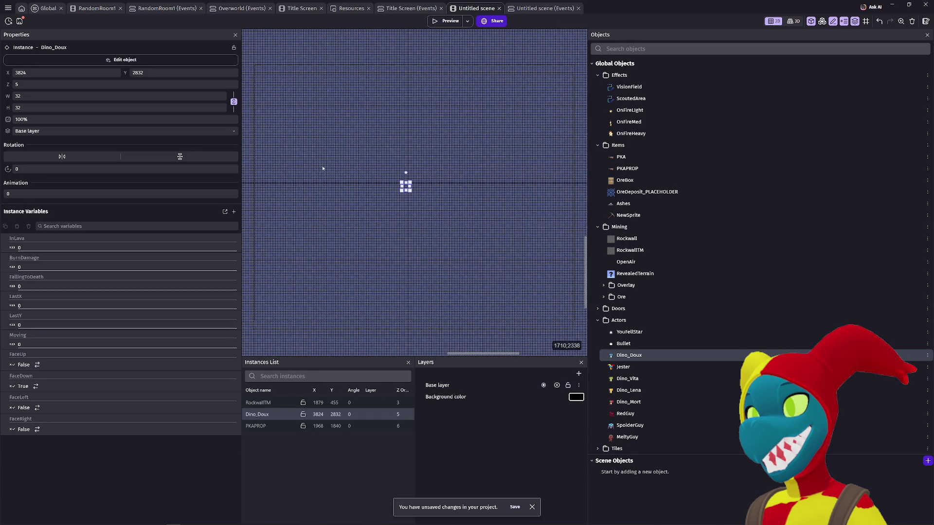
click(295, 114)
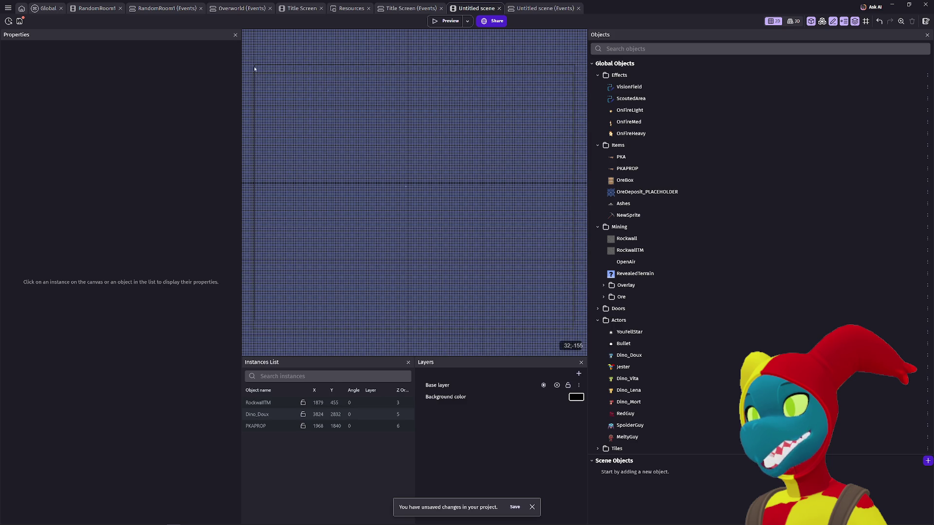
scroll(431, 184, up, 5)
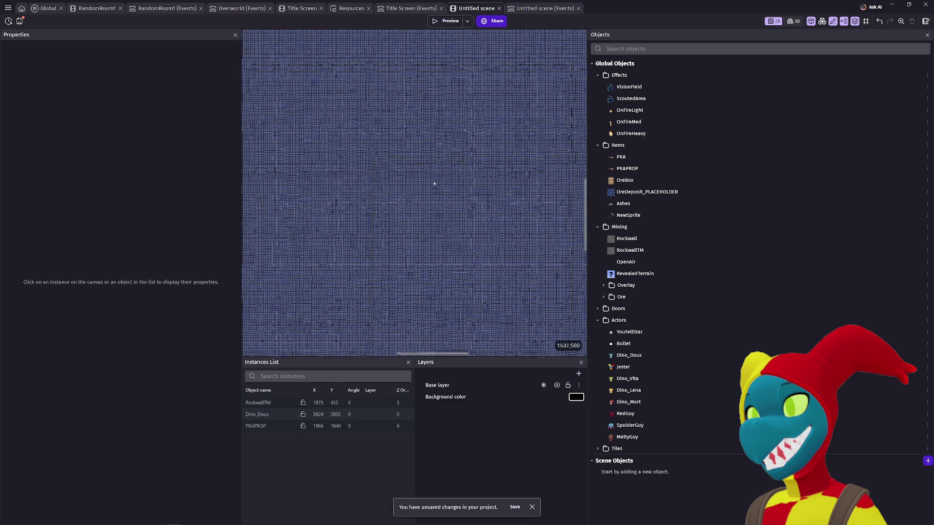
scroll(436, 183, up, 2)
click(466, 167)
key(Delete)
- Show the Tile map properties of the RockwallTM object from the Mining folder
scroll(381, 179, down, 4)
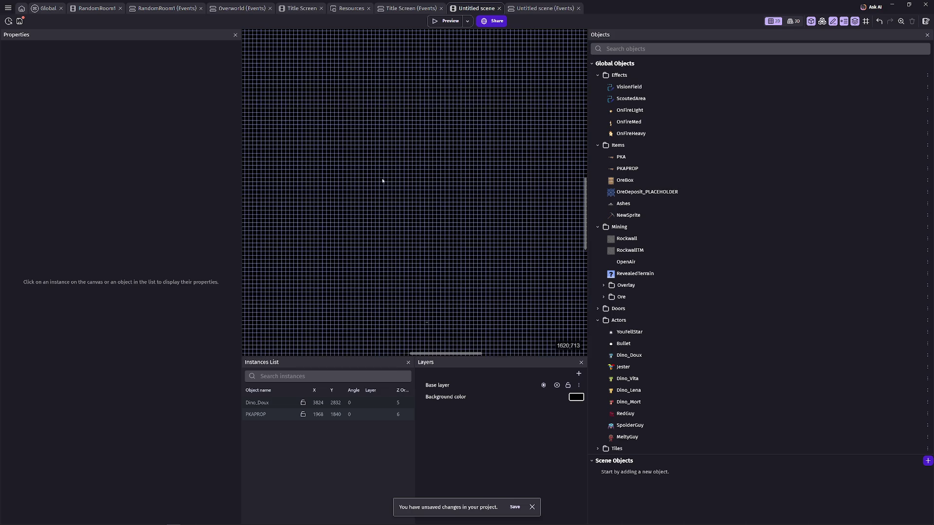
scroll(421, 247, down, 5)
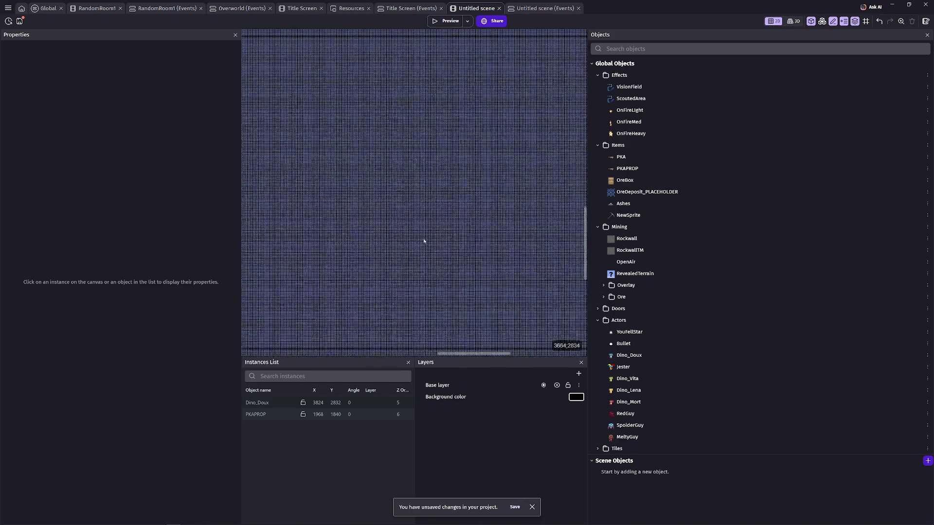
scroll(456, 217, up, 3)
click(630, 250)
scroll(467, 207, up, 3)
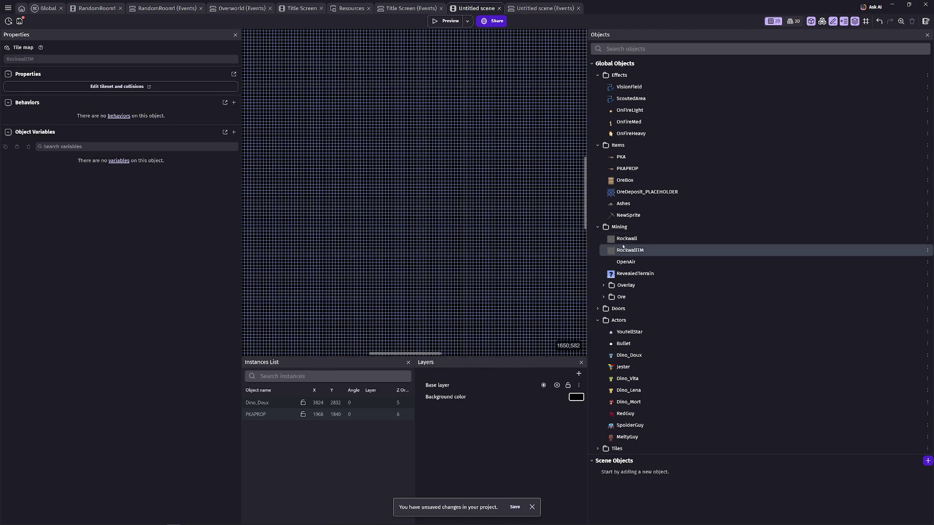
scroll(448, 185, up, 5)
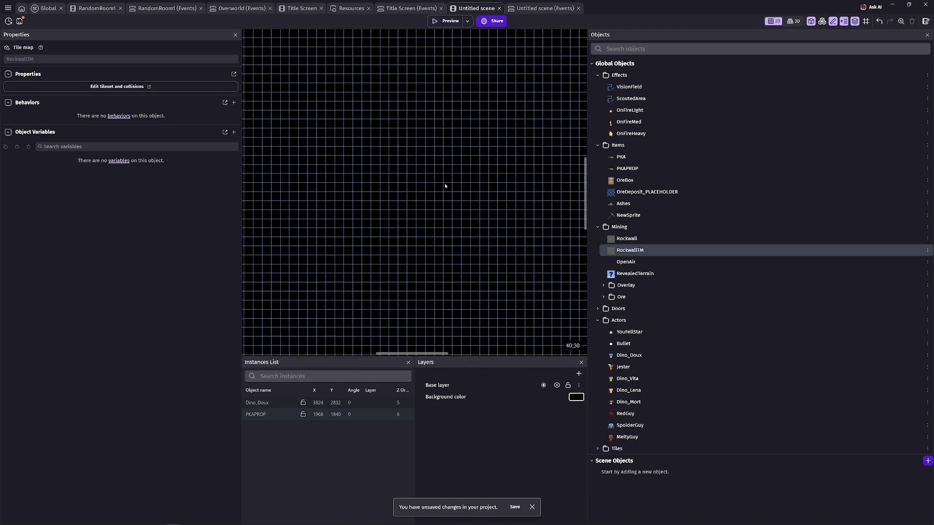
- Place a RockwallTM instance on the canvas and paint a first block of rock tiles from the origin
mouse_move(616, 251)
mouse_down()
mouse_move(444, 201)
mouse_move(432, 176)
mouse_up()
click(431, 165)
scroll(494, 209, down, 5)
click(227, 255)
mouse_move(308, 179)
mouse_down()
mouse_move(533, 334)
mouse_move(600, 367)
mouse_move(574, 353)
mouse_up()
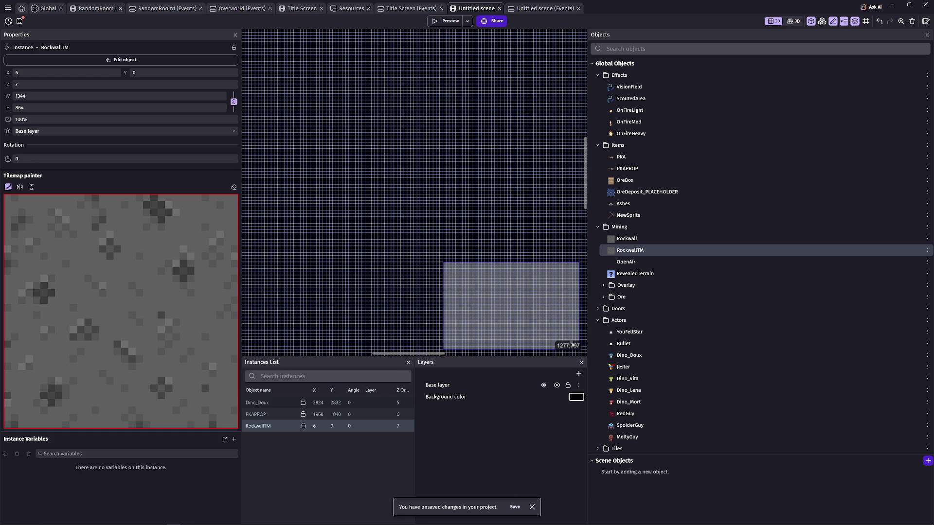
- Paint rock tiles across the outlined level area, making the tilemap 1344 × 864 at 0,0
scroll(571, 346, up, 3)
scroll(474, 274, up, 3)
scroll(474, 275, up, 2)
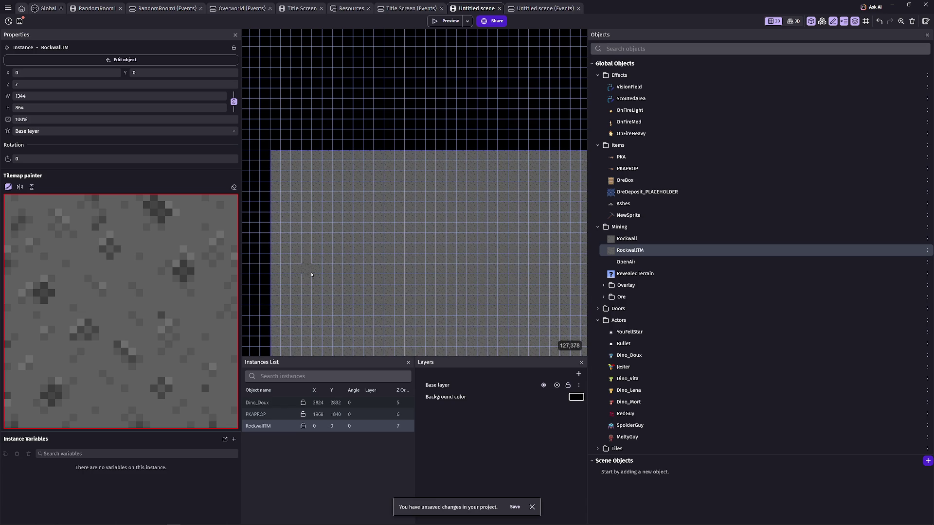
scroll(323, 194, down, 5)
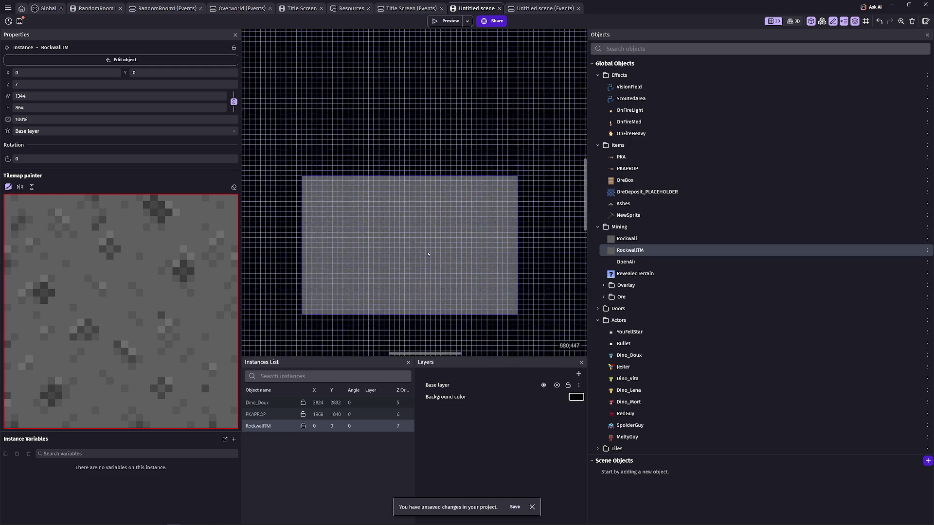
scroll(463, 277, down, 4)
drag(462, 276, 359, 184)
scroll(370, 220, down, 1)
drag(370, 219, 309, 161)
scroll(333, 194, down, 2)
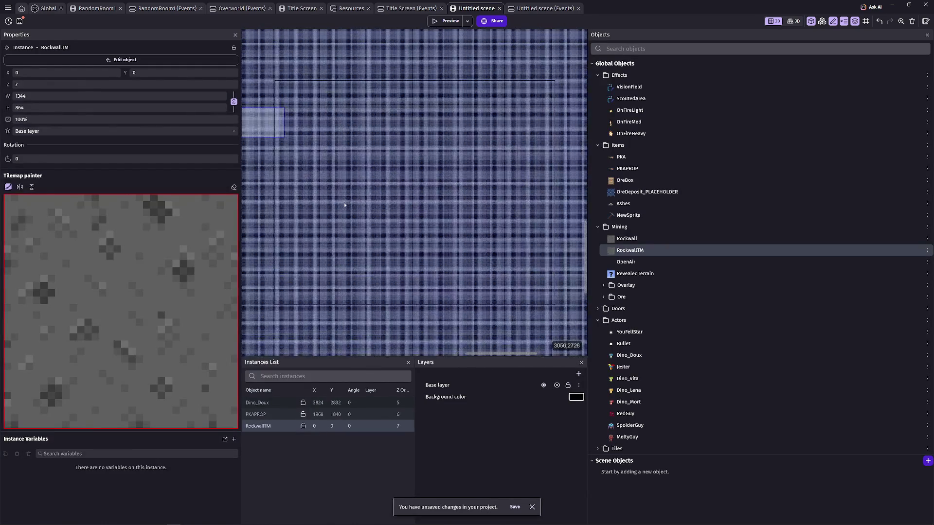
mouse_move(356, 197)
mouse_down()
mouse_move(369, 205)
mouse_move(417, 147)
mouse_move(344, 257)
mouse_move(406, 208)
mouse_up()
scroll(371, 207, up, 1)
scroll(418, 148, up, 1)
scroll(419, 159, down, 5)
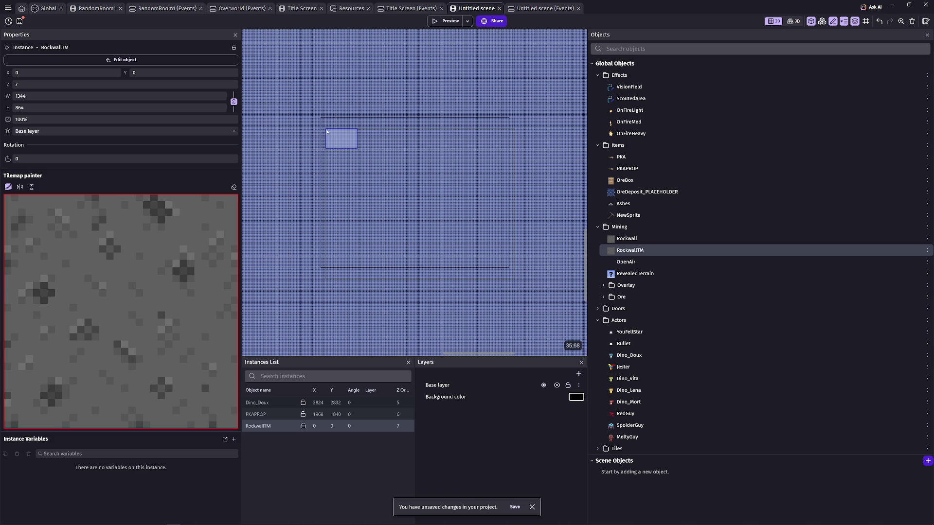
drag(327, 131, 485, 267)
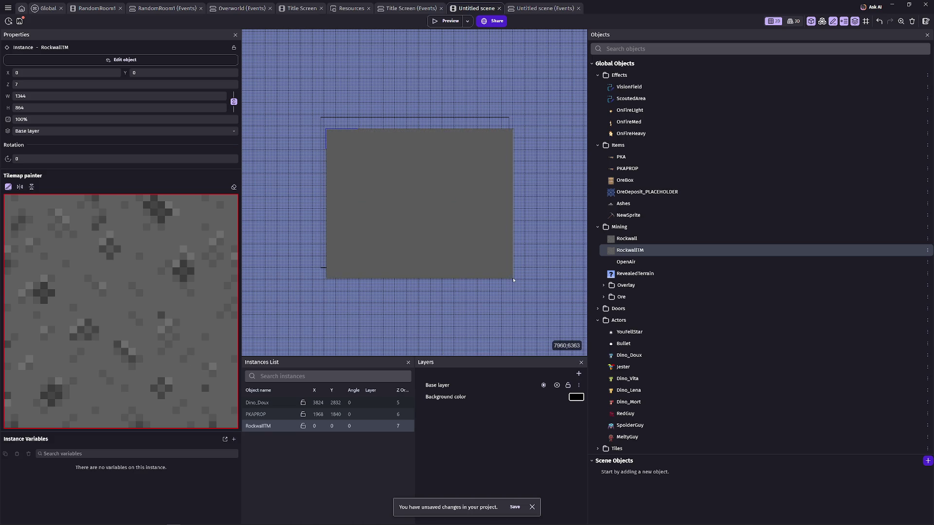
- Extend the rock tiles to the level's right and top edges, reaching 8000 × 6432 at 0, -32
drag(514, 280, 458, 250)
scroll(458, 250, up, 5)
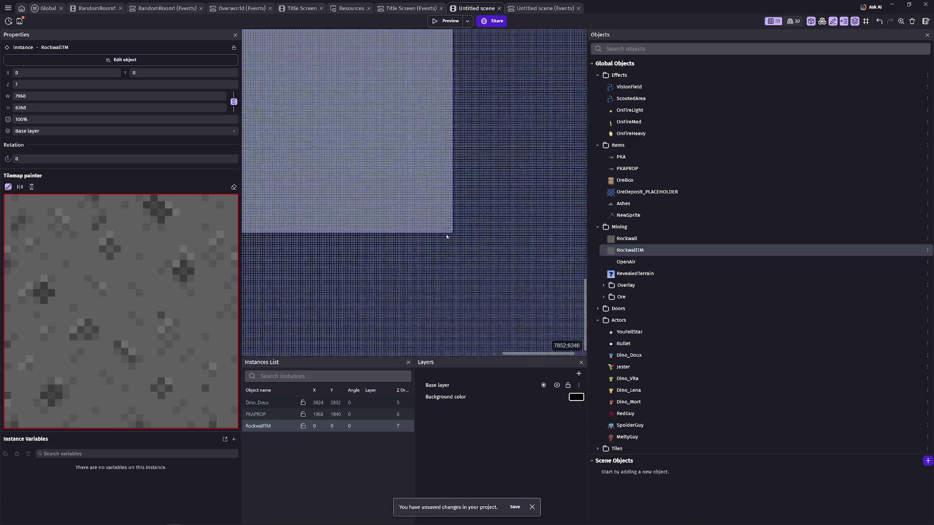
scroll(453, 236, up, 5)
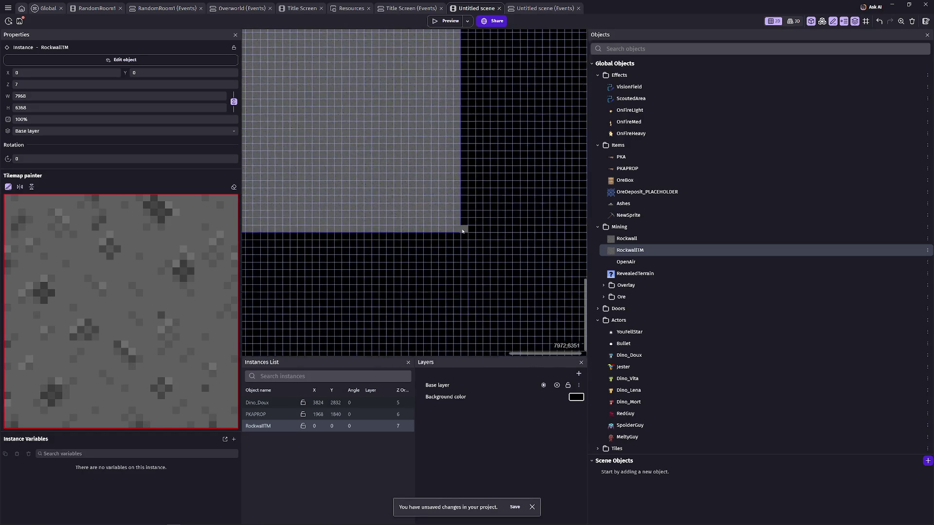
scroll(387, 200, down, 4)
mouse_move(462, 240)
mouse_down()
mouse_move(387, 200)
mouse_move(365, 132)
mouse_move(359, 58)
mouse_move(434, 313)
mouse_move(448, 167)
mouse_move(432, 337)
mouse_move(427, 294)
mouse_move(465, 183)
mouse_up()
scroll(389, 194, up, 5)
scroll(467, 194, up, 2)
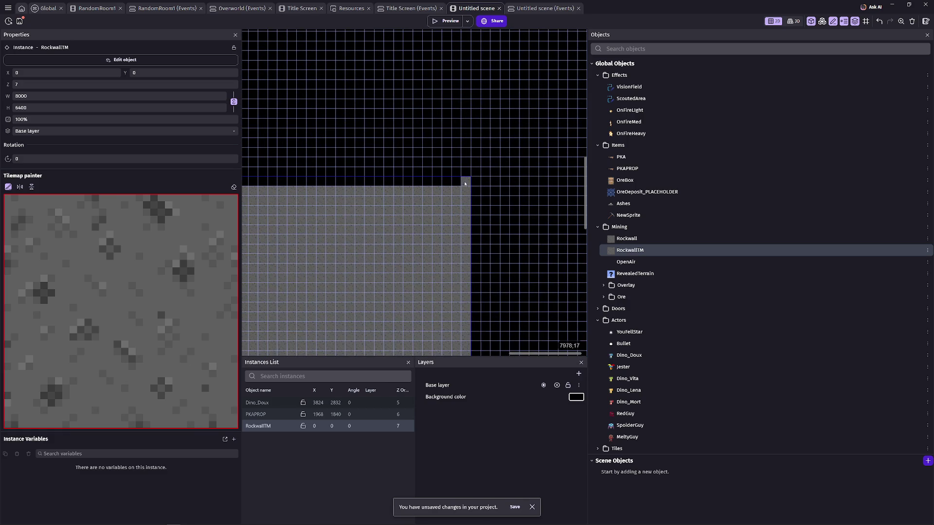
mouse_move(363, 184)
mouse_down()
mouse_move(292, 181)
mouse_move(377, 176)
mouse_move(298, 183)
mouse_move(255, 205)
mouse_up()
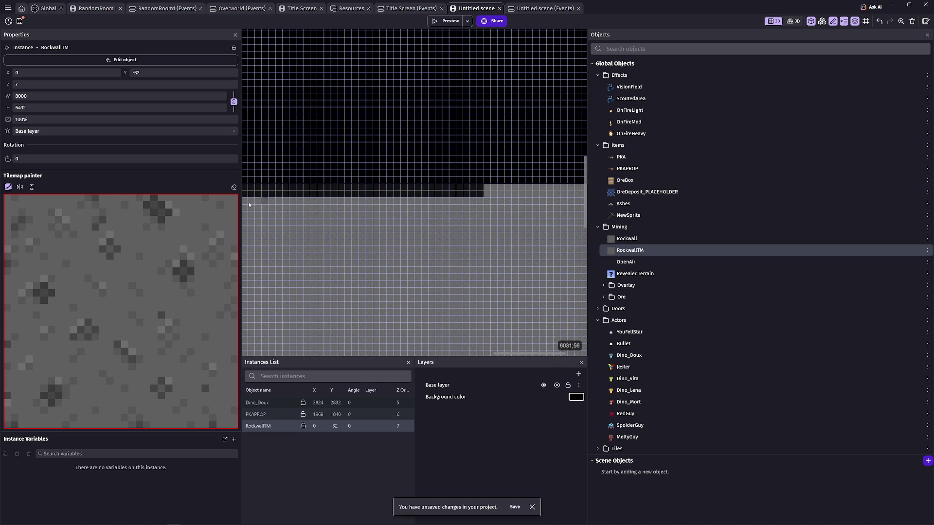
- Undo the tiles spilled above the level and paint the missing row, leaving RockwallTM 8000 × 6400 at 0,0
key(ctrl+z)
scroll(347, 202, down, 4)
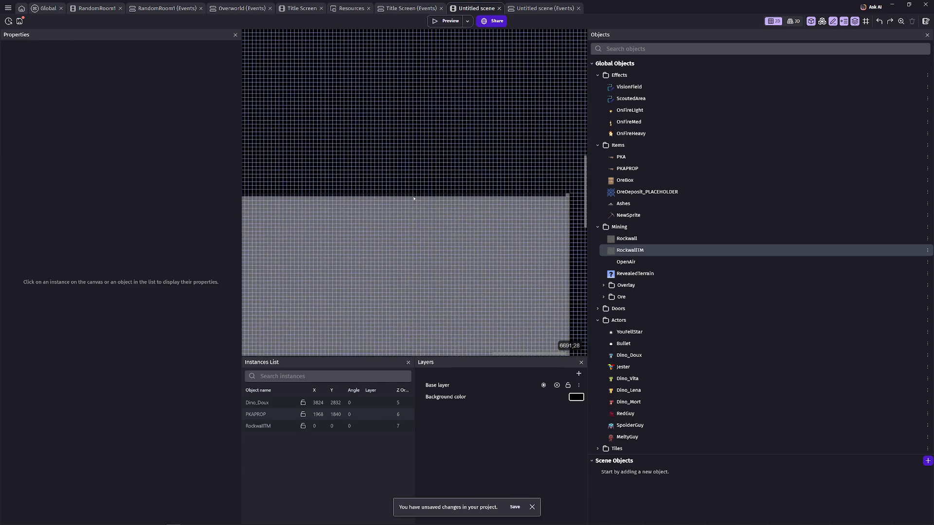
scroll(472, 201, left, 2)
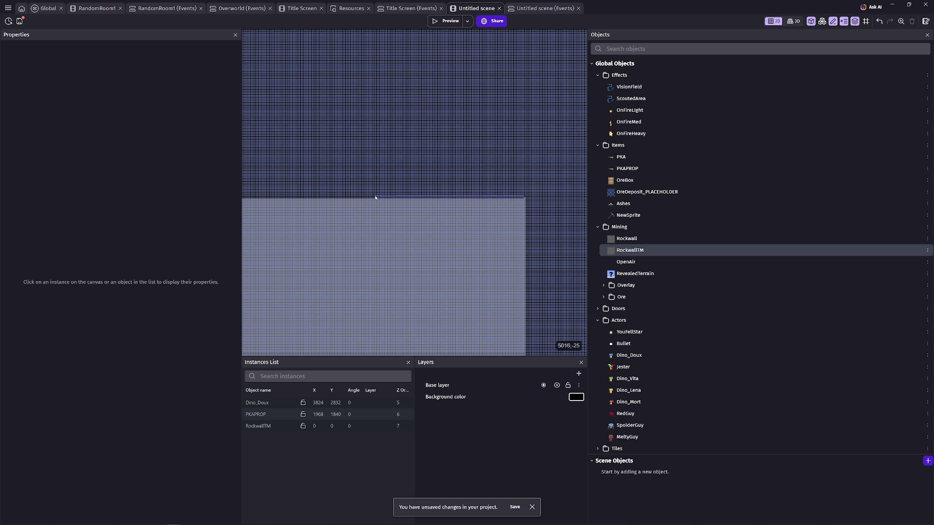
scroll(486, 200, up, 3)
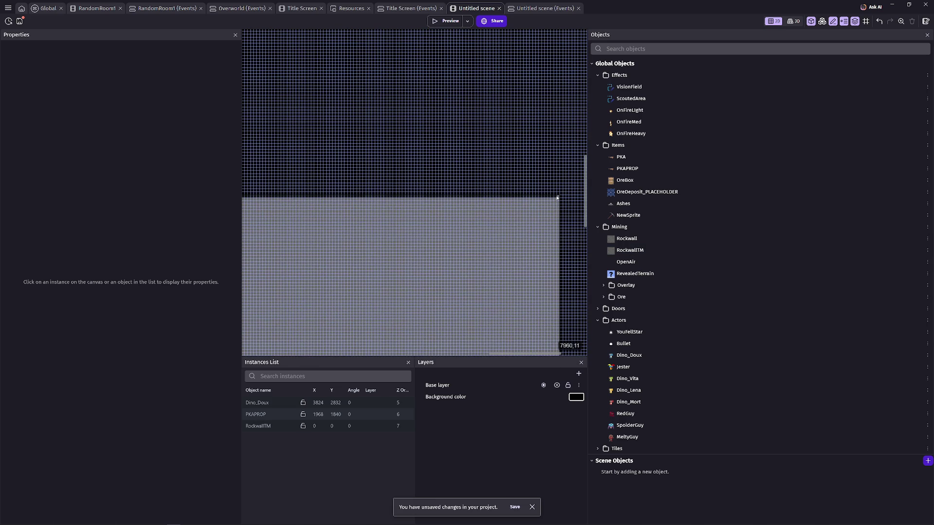
click(557, 198)
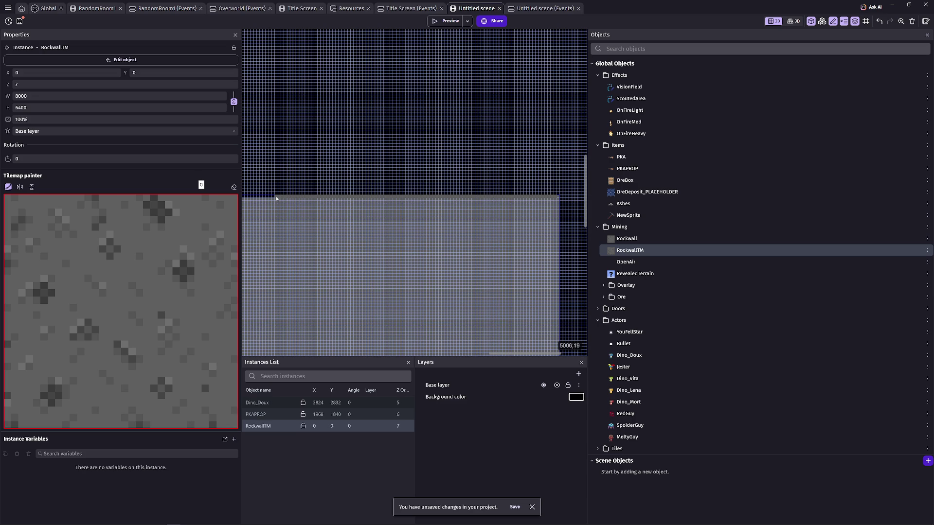
drag(276, 196, 561, 199)
drag(272, 203, 419, 221)
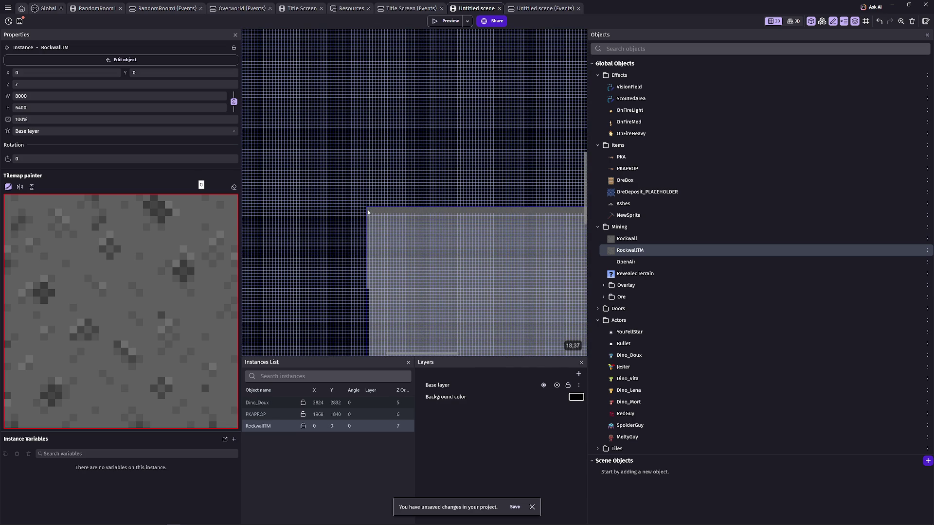
mouse_move(369, 263)
mouse_down()
mouse_move(348, 110)
mouse_move(352, 143)
mouse_move(428, 314)
mouse_move(412, 204)
mouse_move(412, 226)
mouse_move(453, 232)
mouse_move(334, 229)
mouse_move(294, 242)
mouse_move(458, 235)
mouse_move(403, 265)
mouse_move(434, 252)
mouse_up()
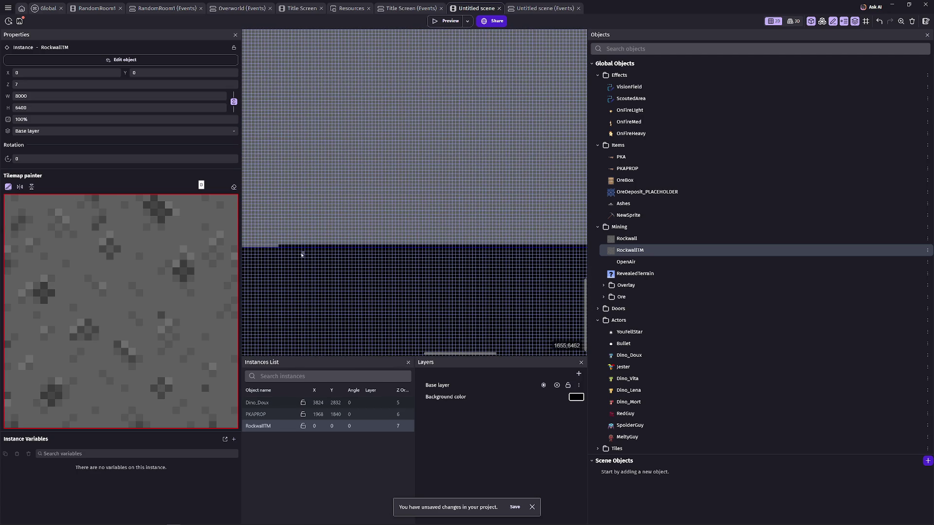
mouse_move(281, 246)
mouse_down()
mouse_move(574, 246)
mouse_move(389, 257)
mouse_move(546, 208)
mouse_move(584, 206)
mouse_move(385, 258)
mouse_move(463, 250)
mouse_move(527, 203)
mouse_move(372, 274)
mouse_move(442, 260)
mouse_up()
- Preview the scene to see the level filled with grey rock
scroll(426, 307, up, 2)
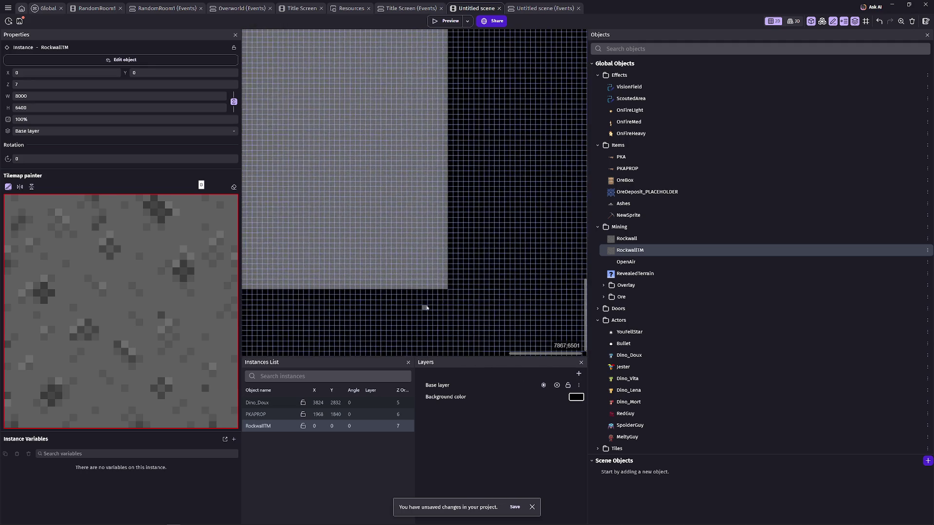
scroll(383, 310, up, 3)
scroll(384, 310, down, 3)
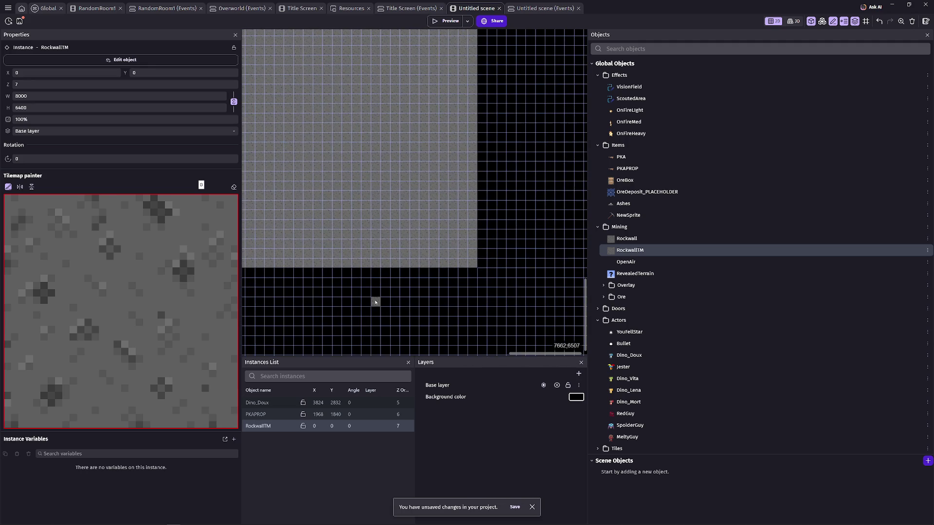
scroll(347, 274, down, 3)
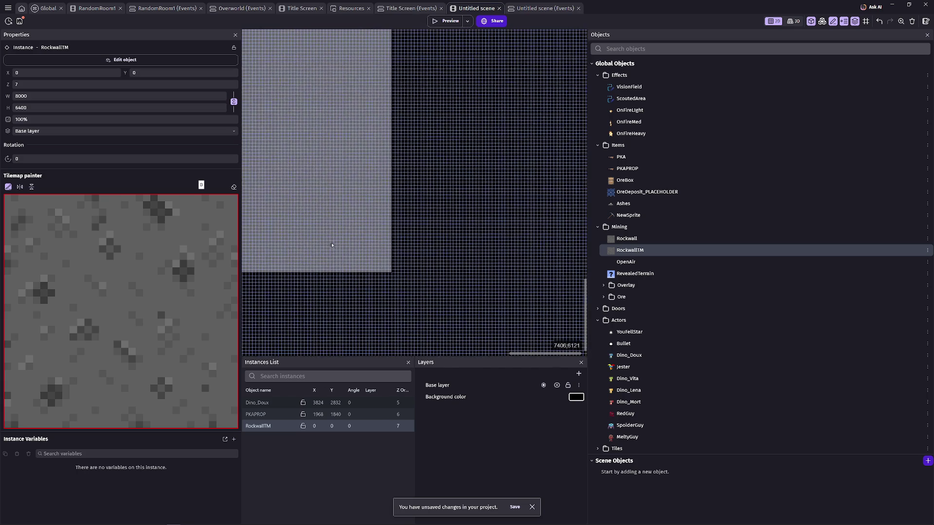
scroll(387, 241, up, 2)
scroll(387, 242, down, 4)
scroll(384, 242, down, 2)
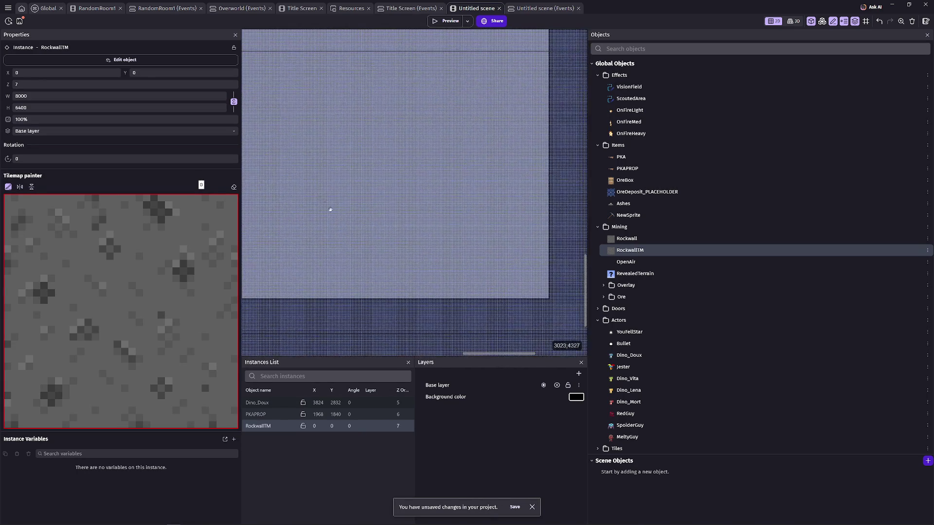
scroll(327, 206, up, 2)
click(444, 22)
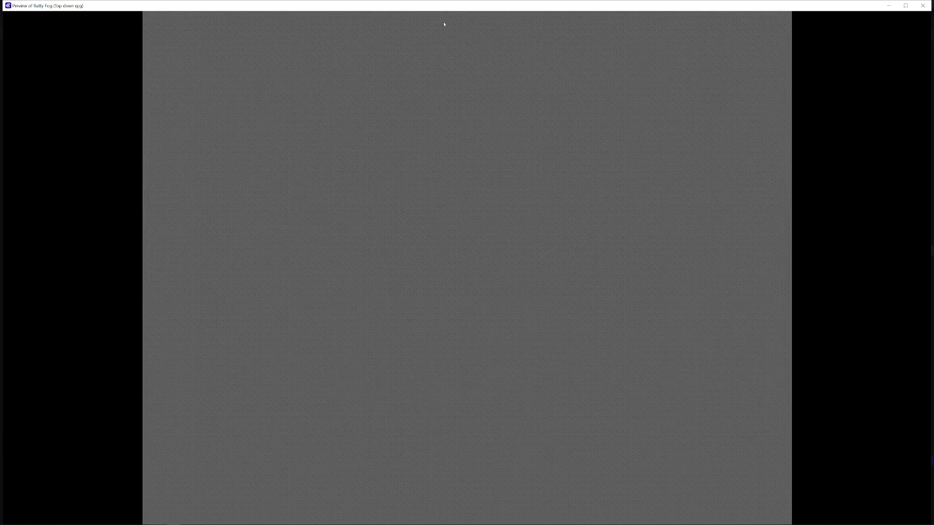
click(923, 5)
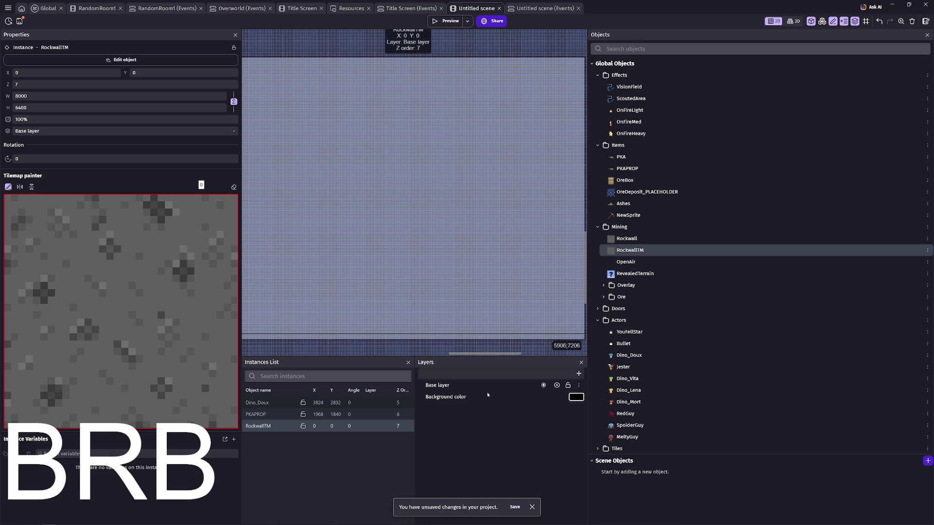
mouse_move(379, 192)
mouse_down()
mouse_move(439, 192)
mouse_move(371, 193)
mouse_up()
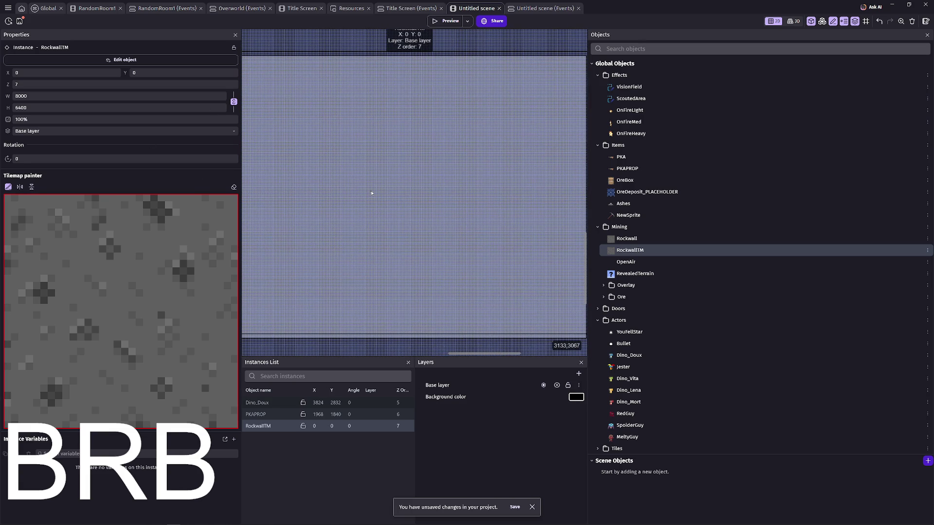
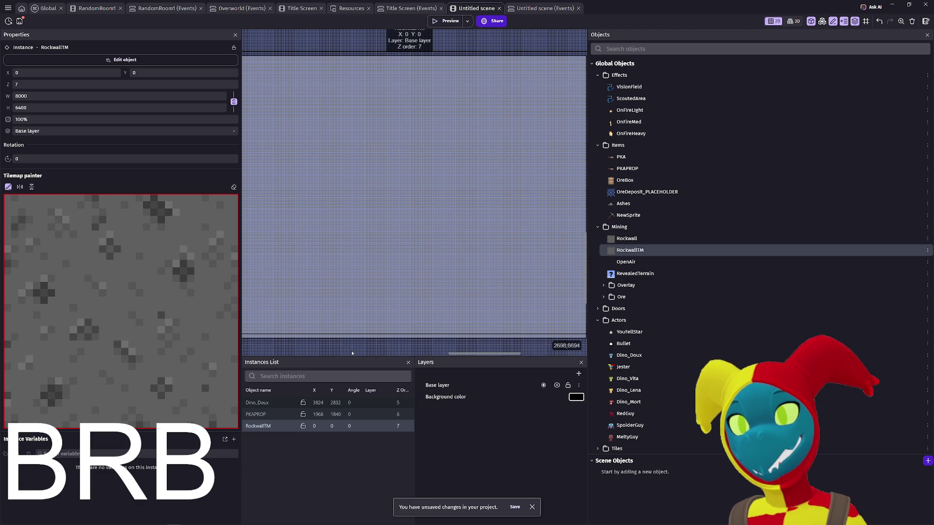
- Switch to the Global events sheet
scroll(497, 273, down, 3)
scroll(497, 273, right, 3)
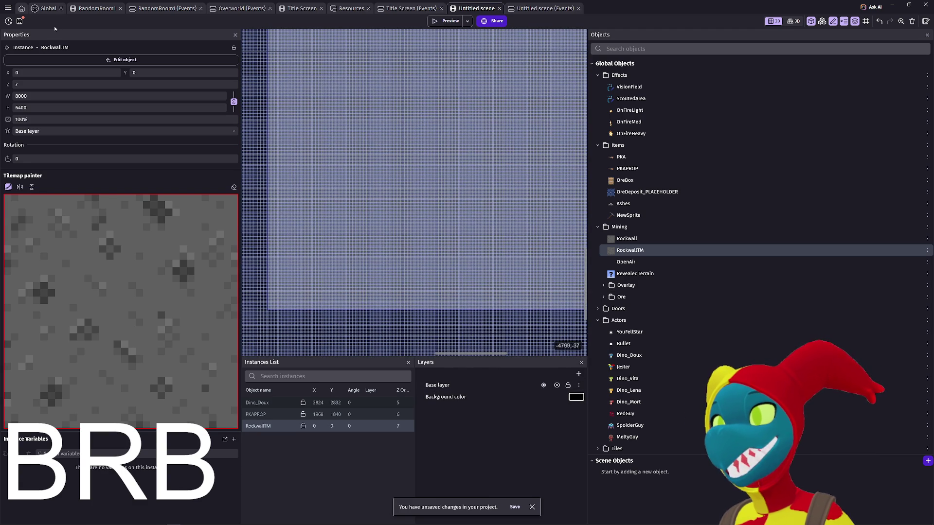
click(49, 11)
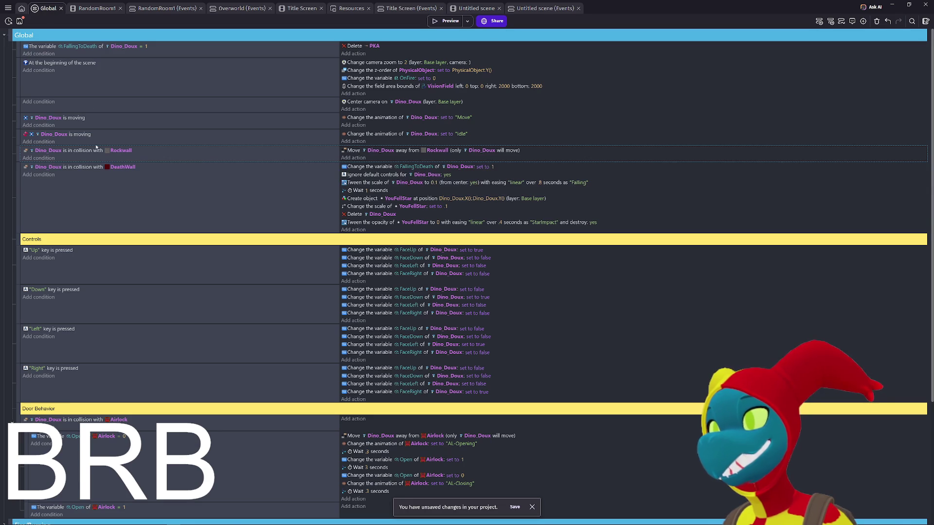
drag(69, 130, 91, 119)
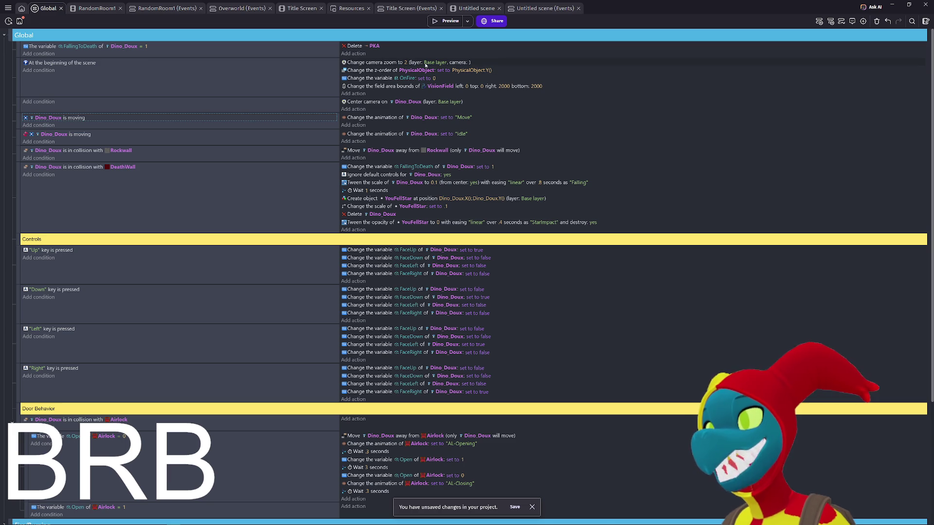
- Change the at-start camera zoom action's value from 2 to 16, then preview the game
double_click(458, 63)
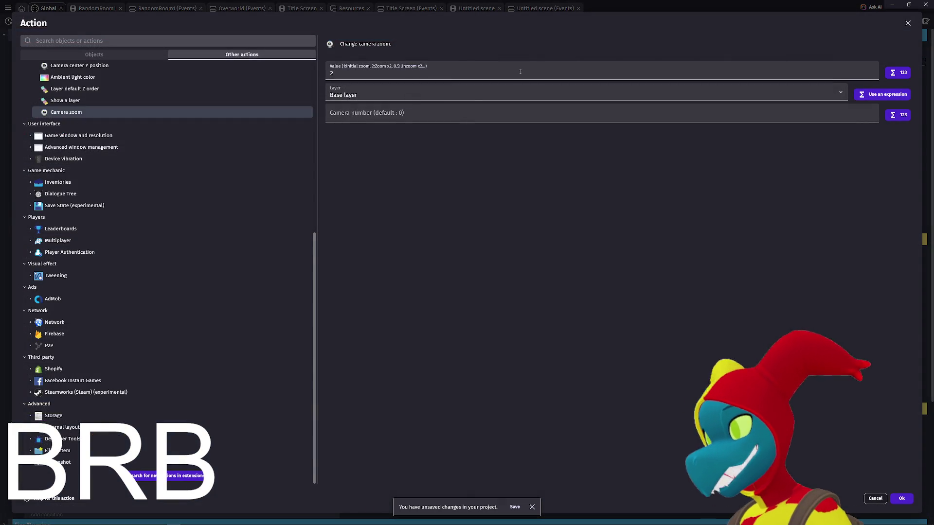
click(416, 116)
click(411, 155)
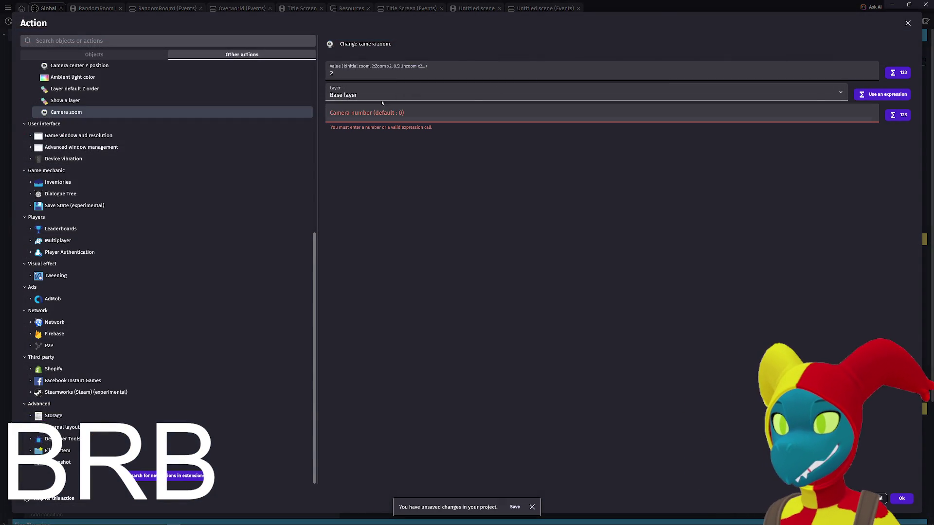
drag(381, 75, 314, 79)
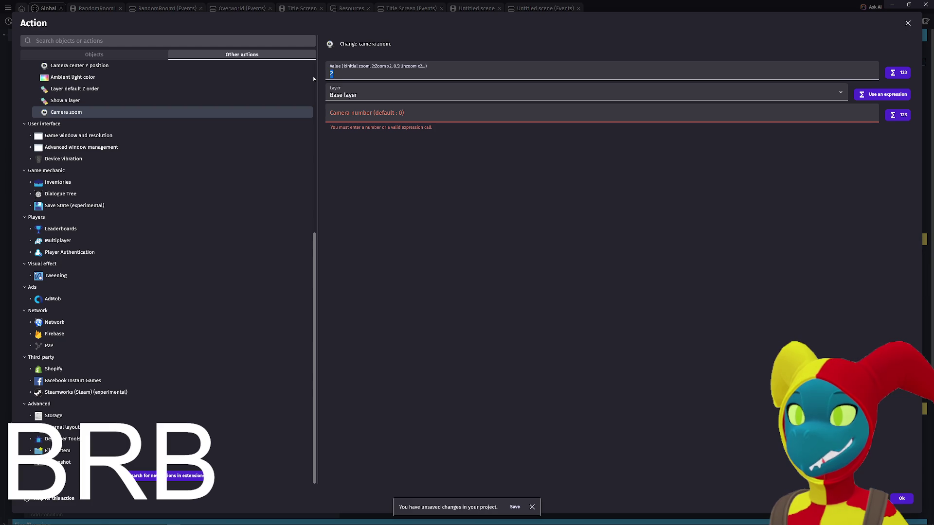
text(4)
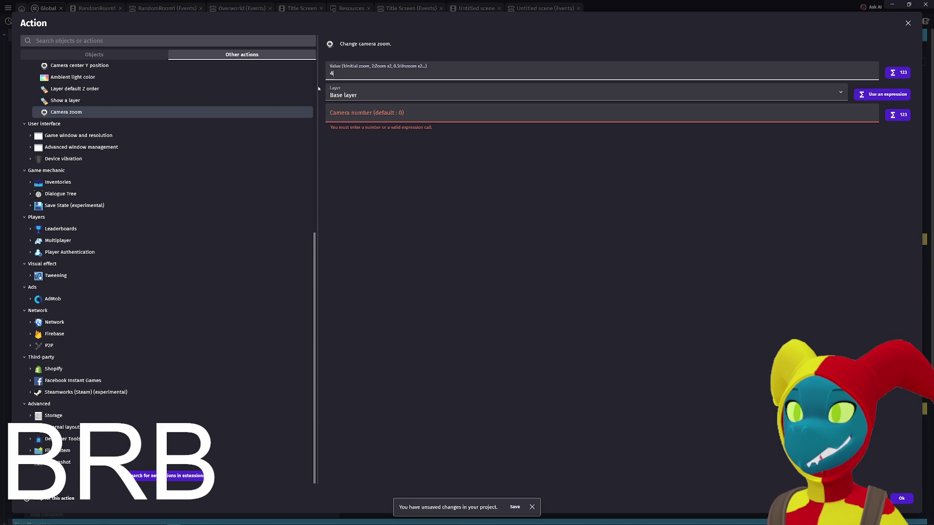
key(BackSpace)
text(16)
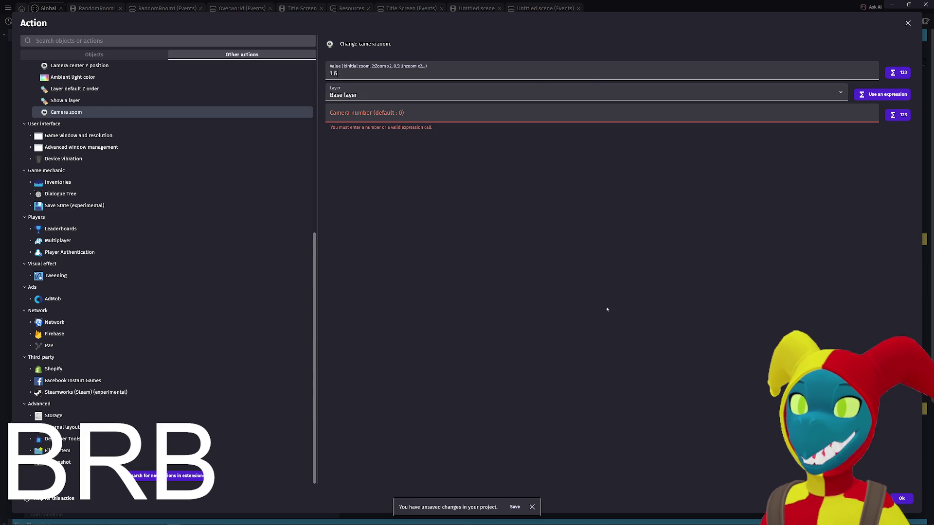
click(893, 499)
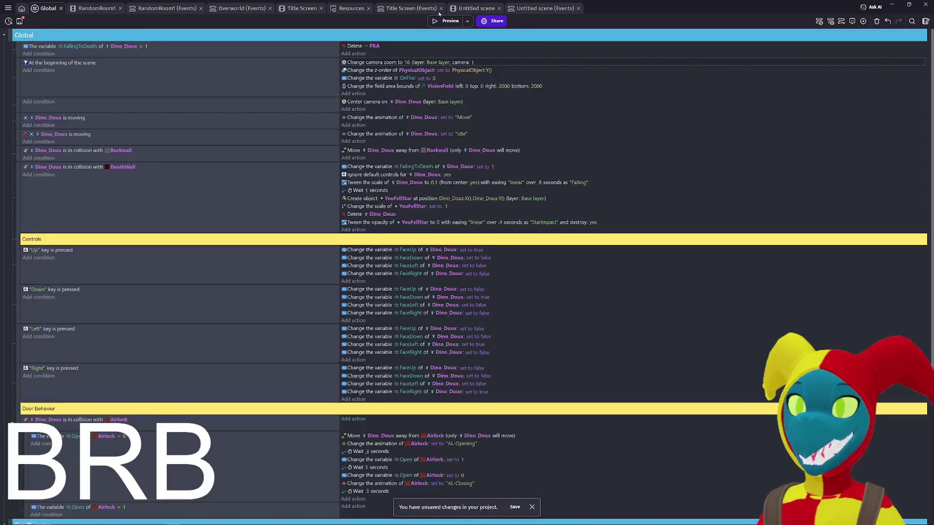
click(444, 22)
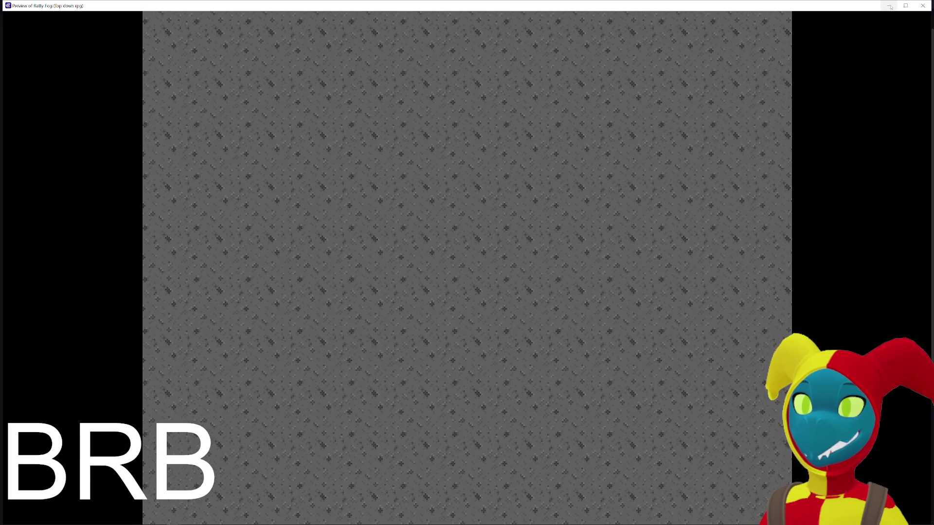
- Close the preview, recheck the zoom 16 action unchanged, then preview from the RandomRoom1 scene
click(922, 6)
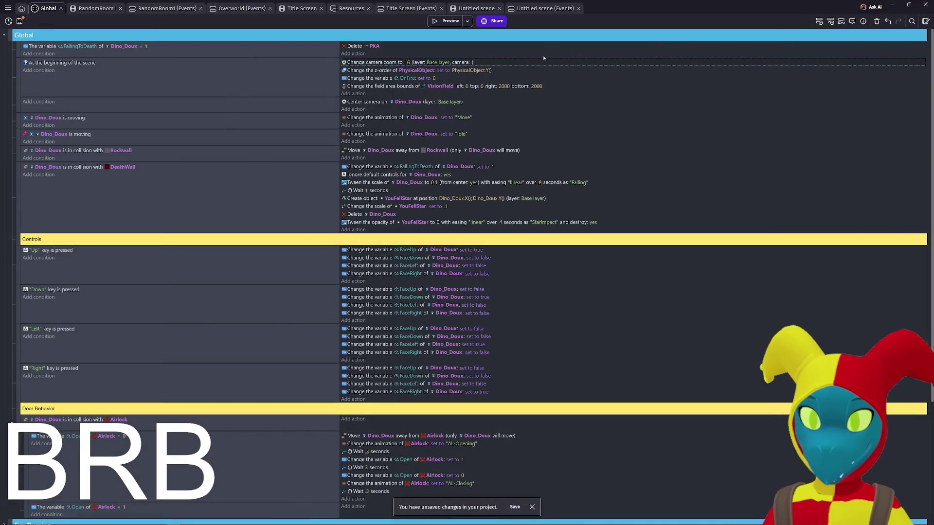
double_click(383, 63)
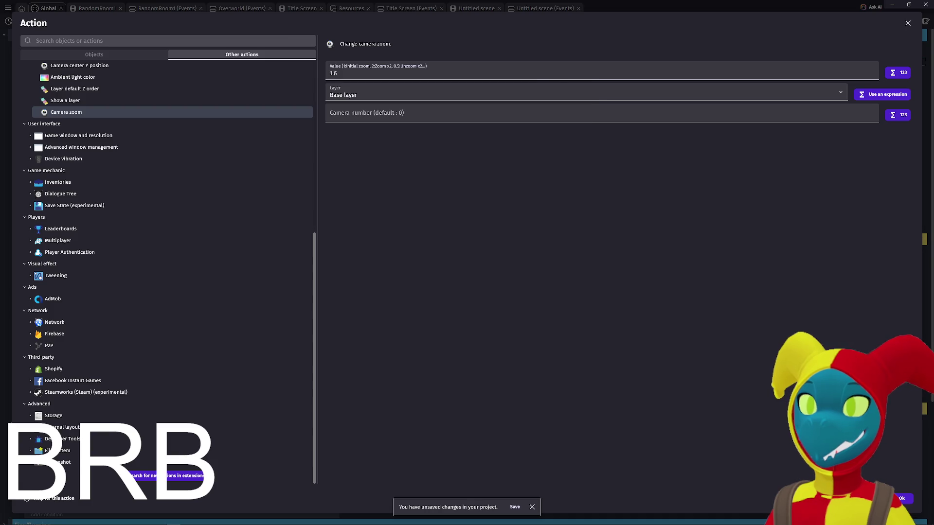
key(Return)
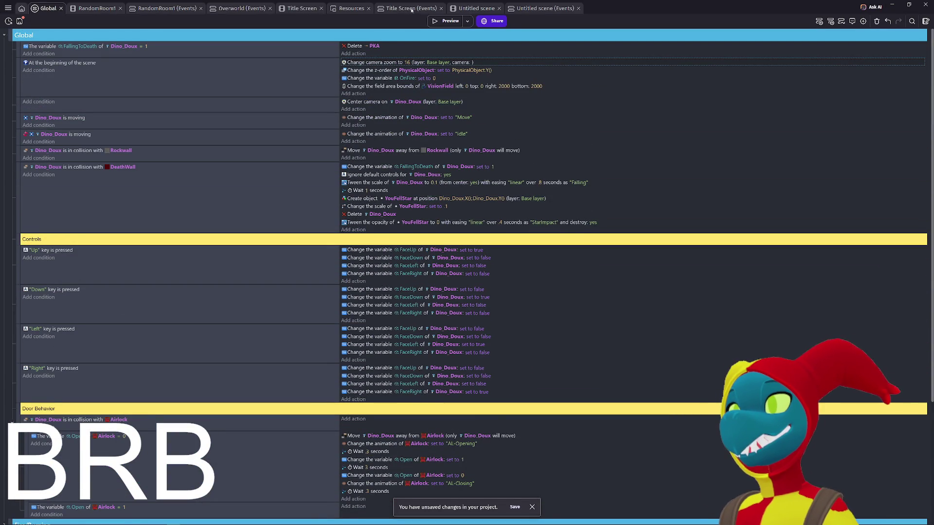
click(97, 8)
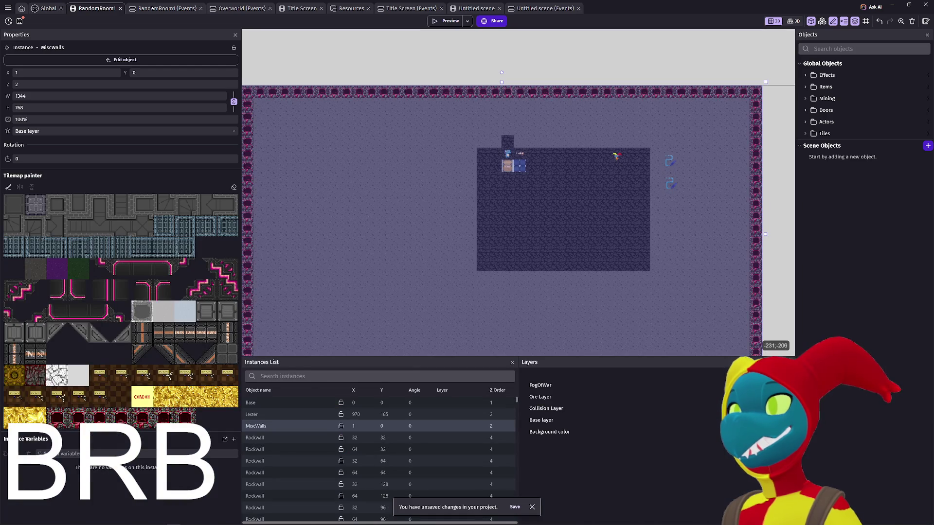
click(429, 21)
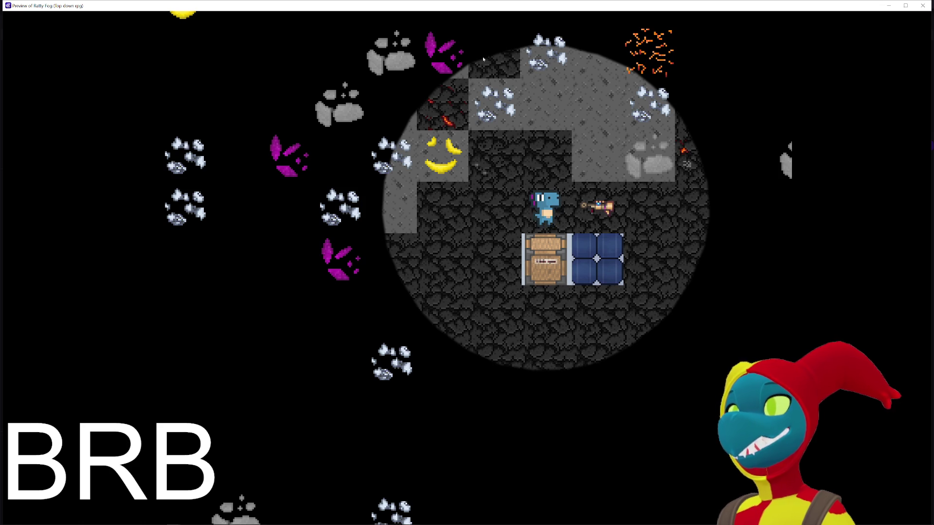
- Walk the character down and back up through the cave as the camera follows
key(Down)
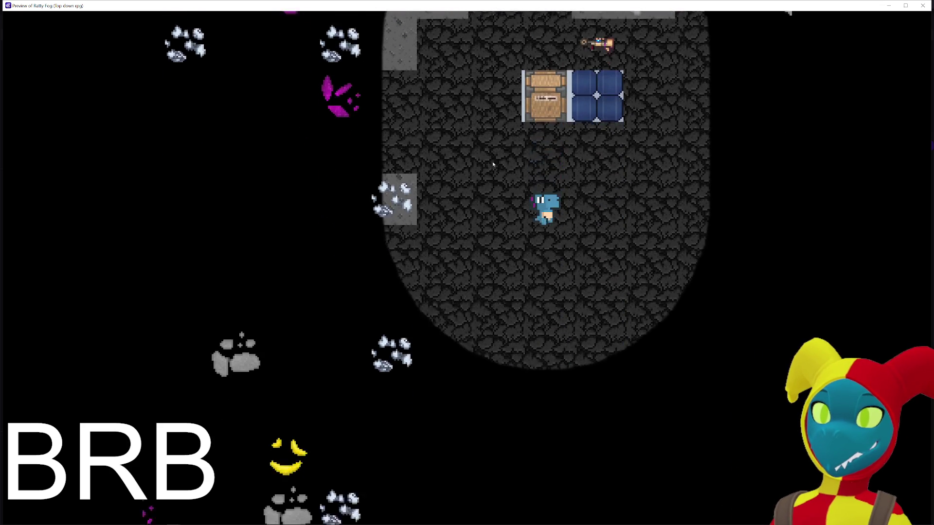
key(Down)
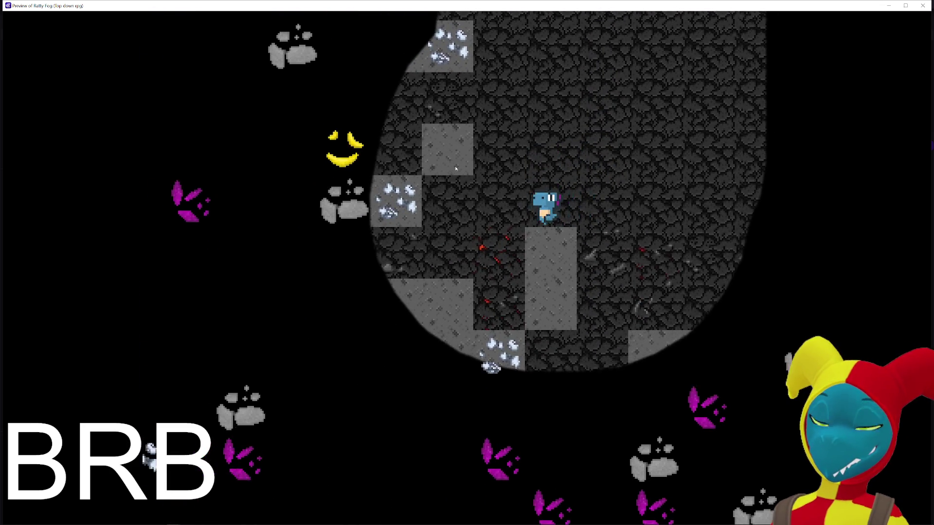
key(Up)
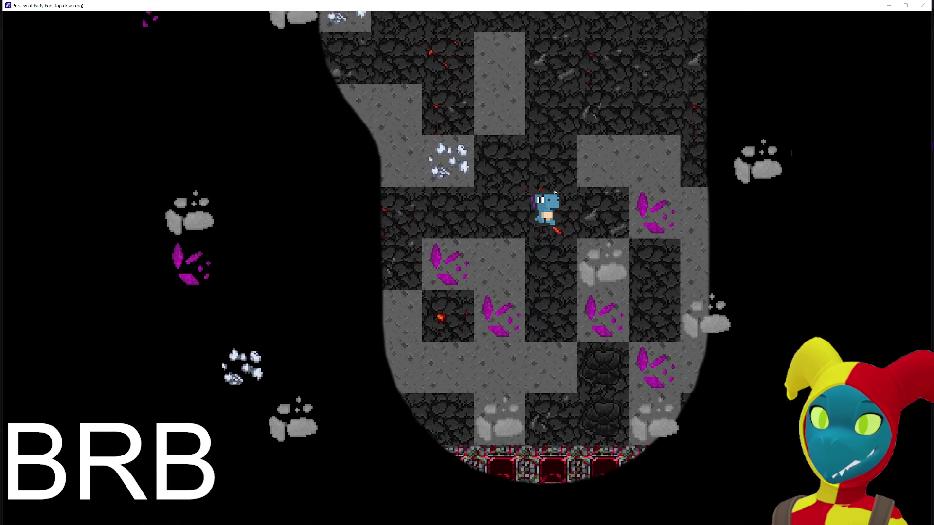
key(Up)
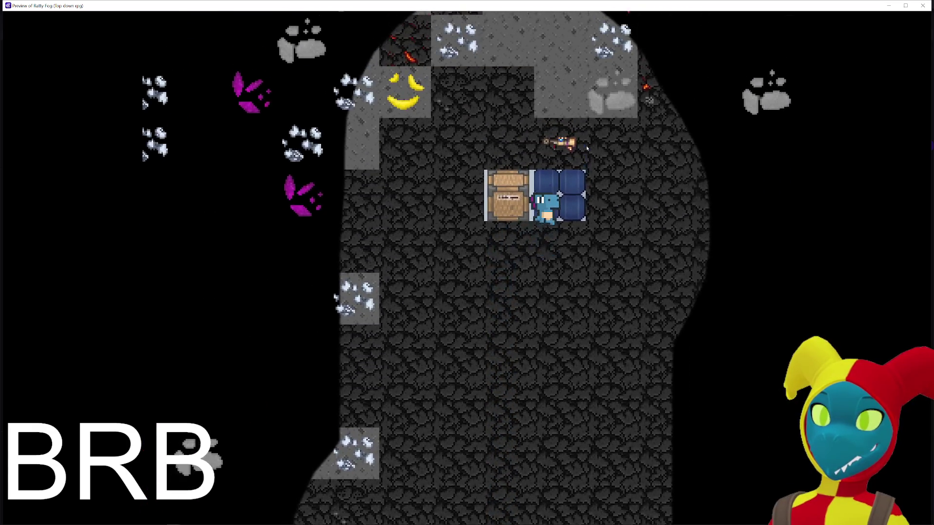
key(Down)
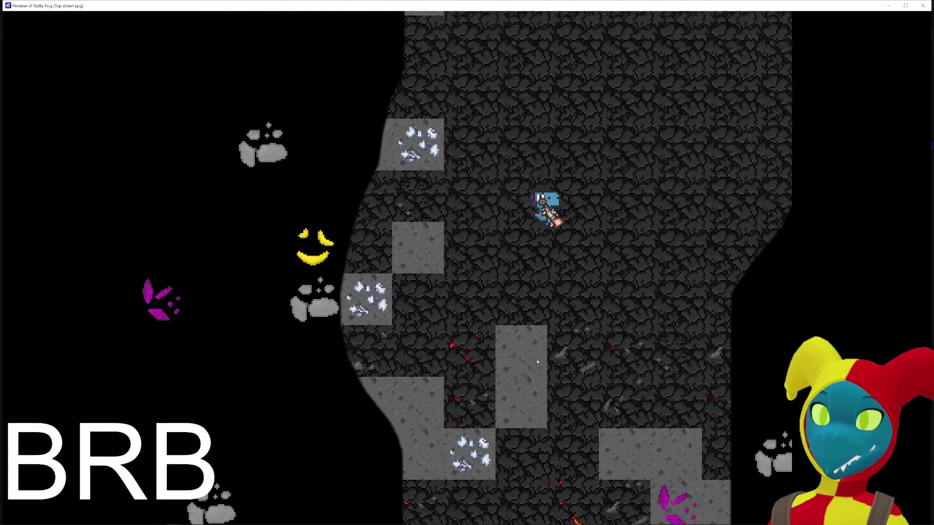
key(Down)
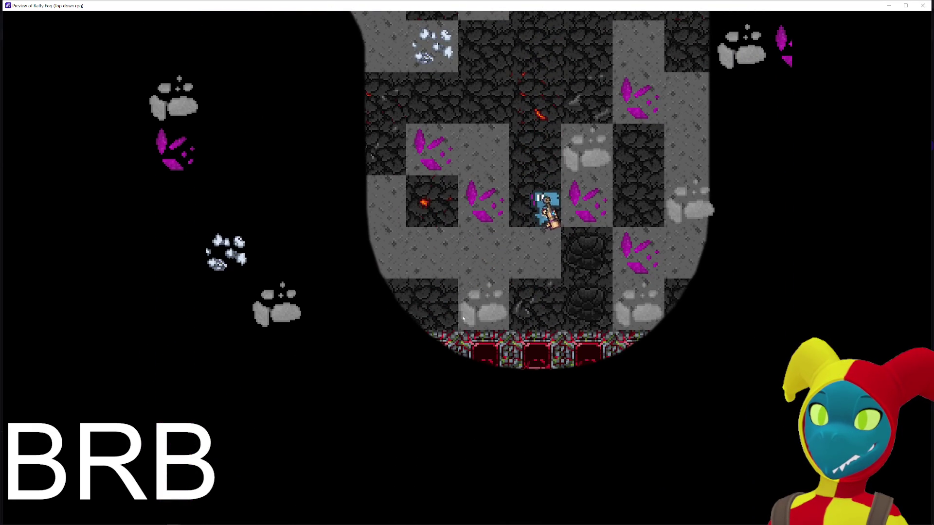
key(Down)
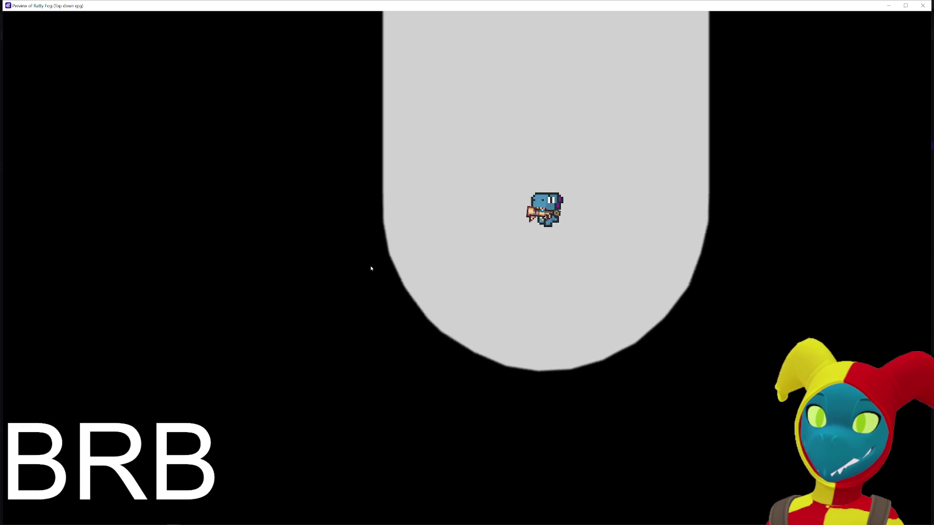
key(Down)
key(Up)
key(Up)
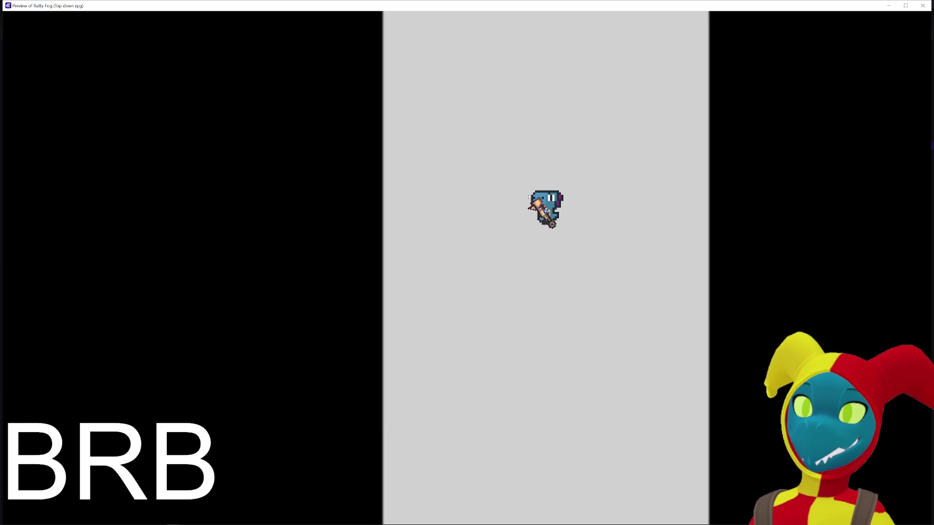
key(Up)
key(Up)
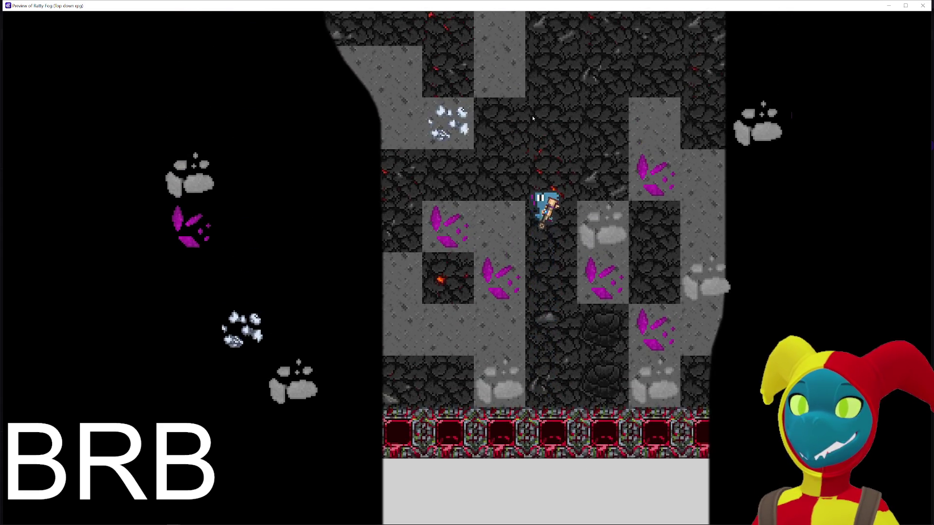
key(Up)
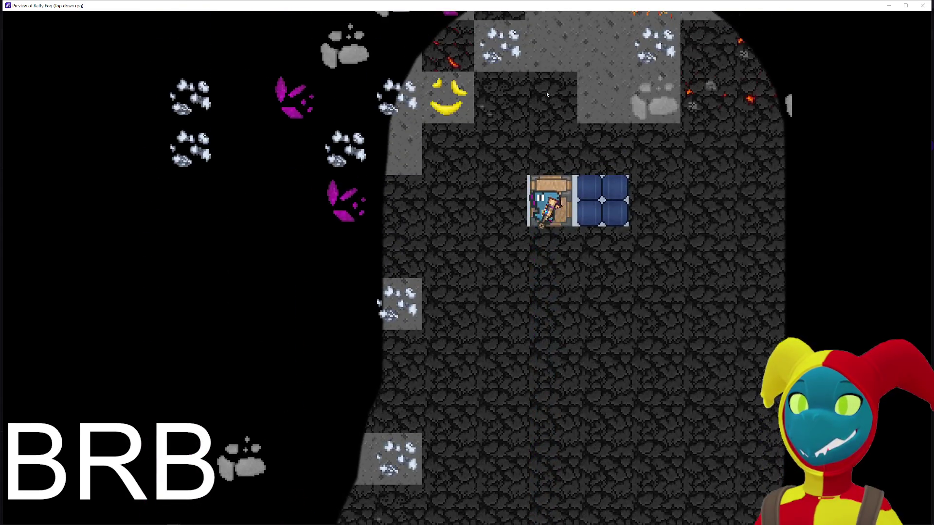
- Mine the stone above the character, walk back down, fire a shot, and close the preview
key(Up)
click(539, 96)
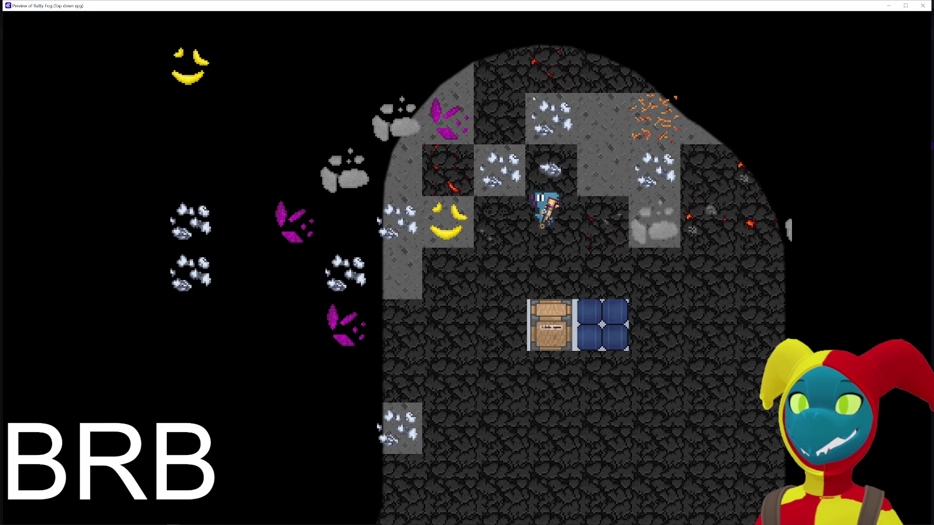
click(534, 101)
key(Up)
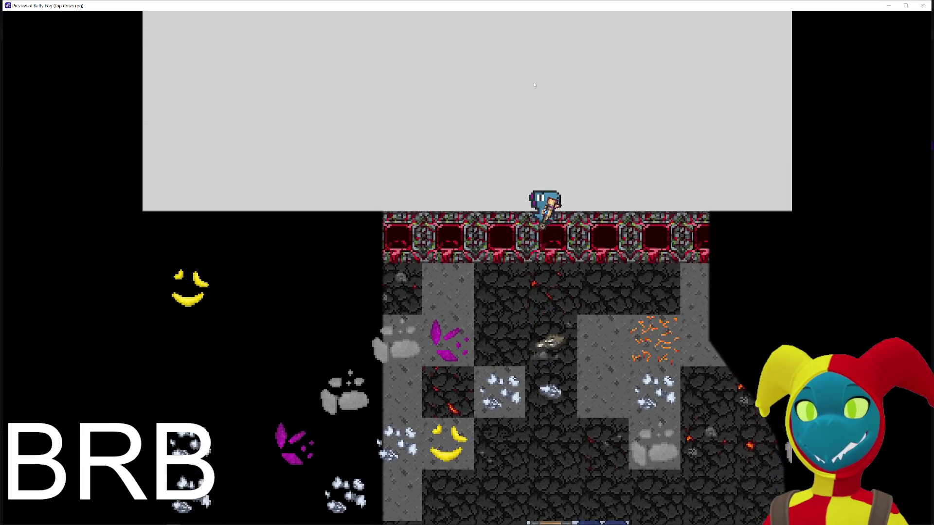
key(Up)
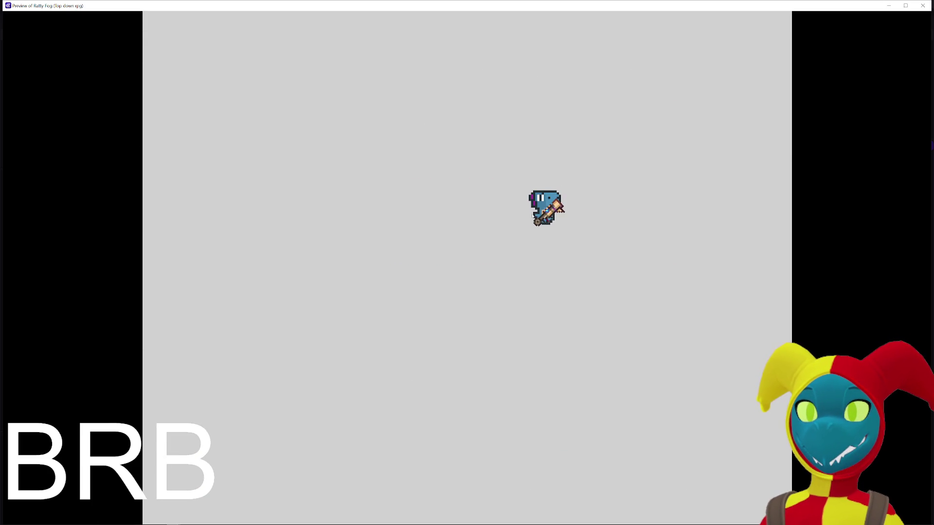
key(Down)
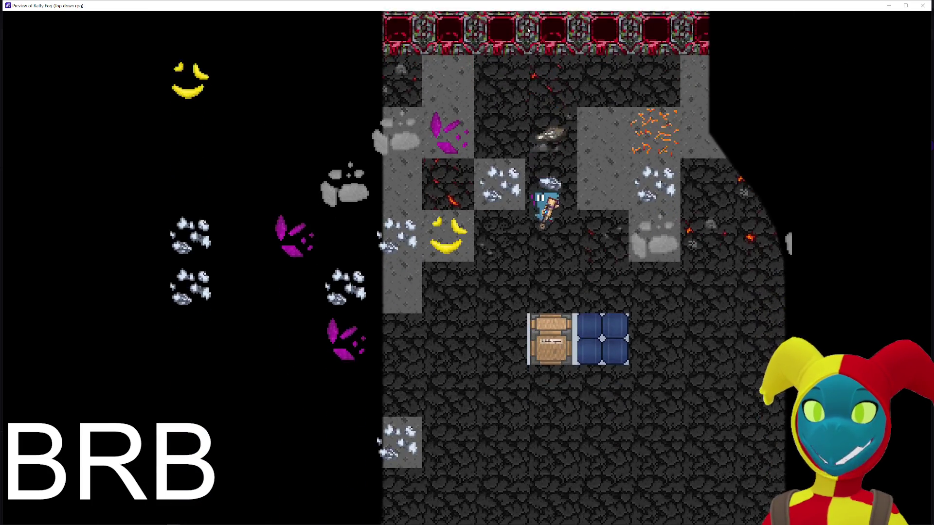
key(Down)
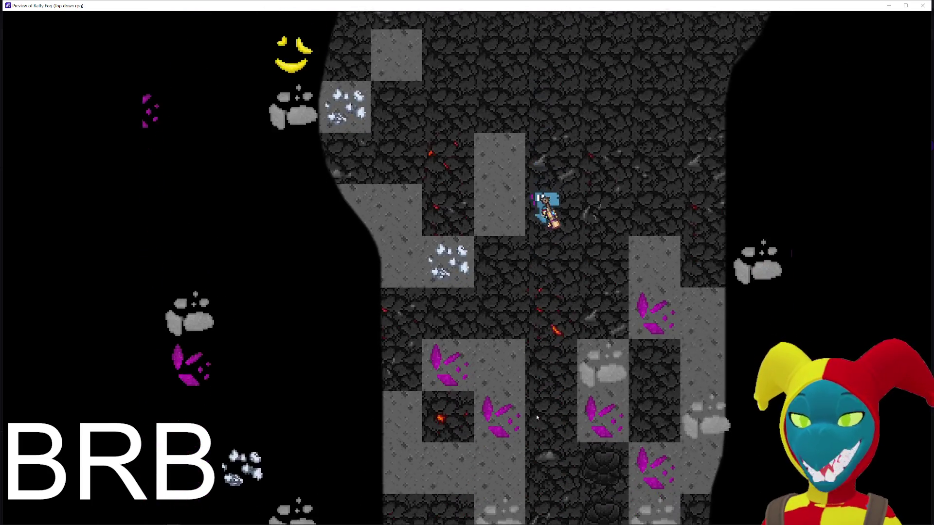
key(Down)
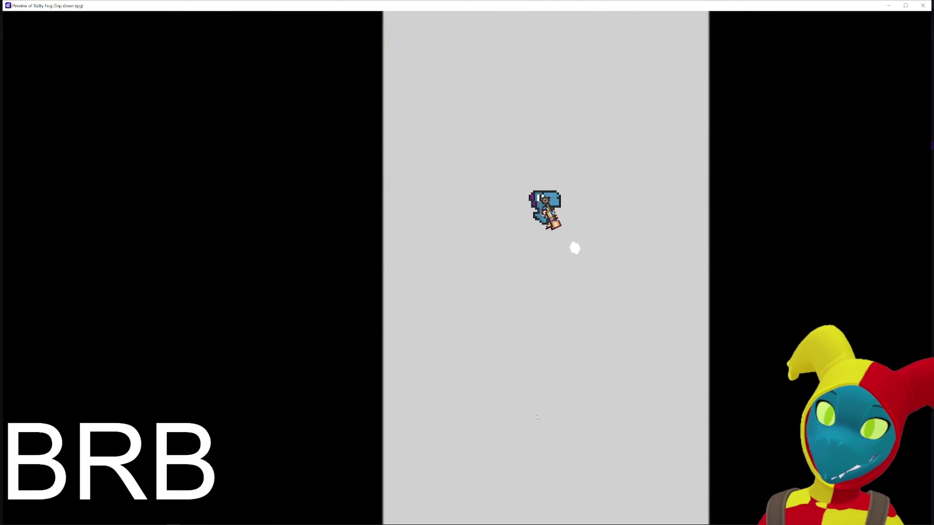
key(space)
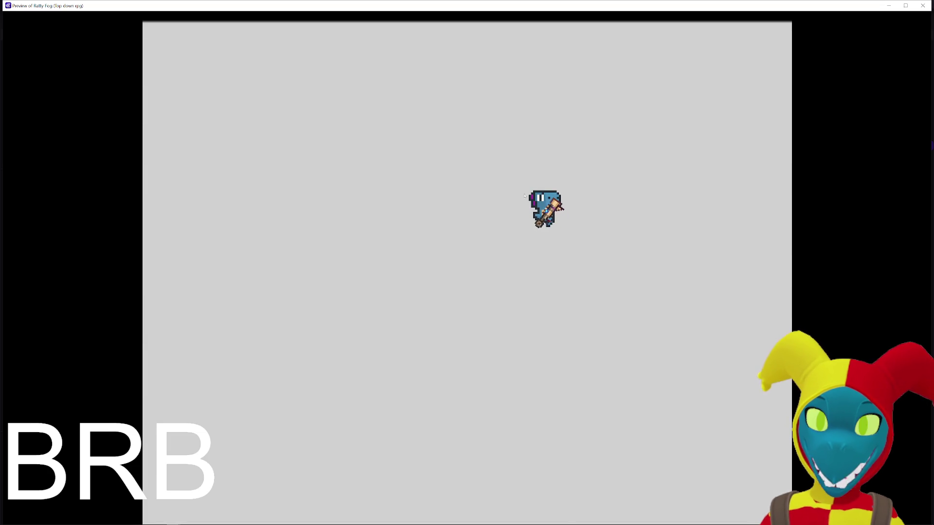
click(923, 6)
- Box-select RandomRoom1's Base and MiscWalls tilemaps and drag the room to about X 3372, Y 2272
scroll(551, 213, down, 10)
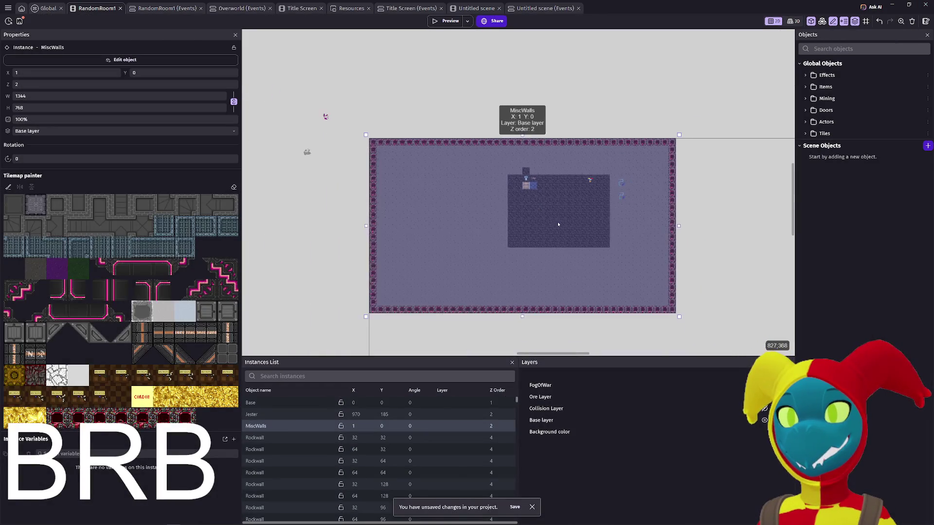
scroll(478, 151, down, 5)
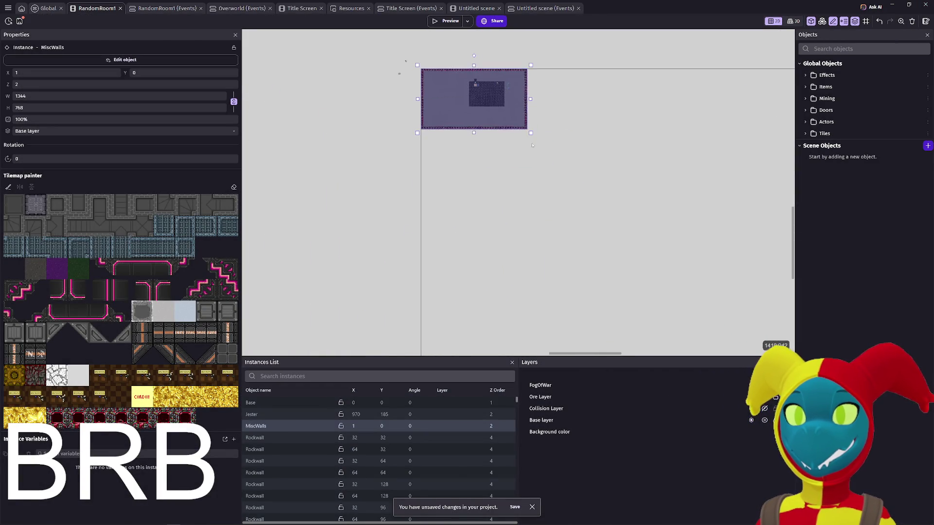
drag(478, 152, 482, 193)
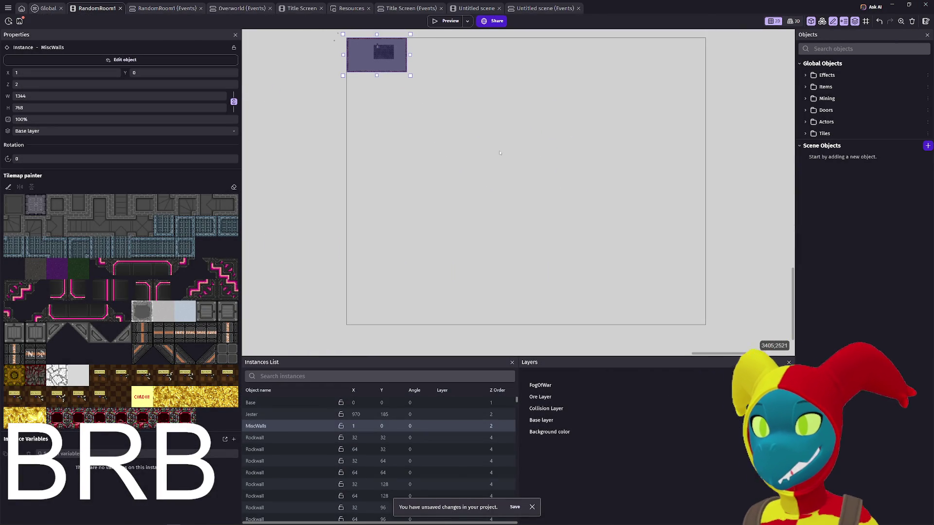
drag(499, 152, 478, 178)
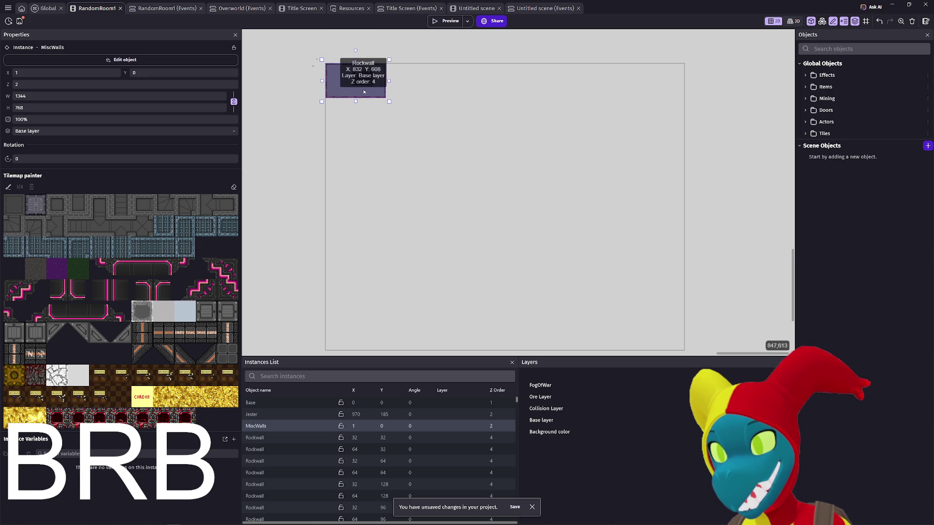
click(372, 96)
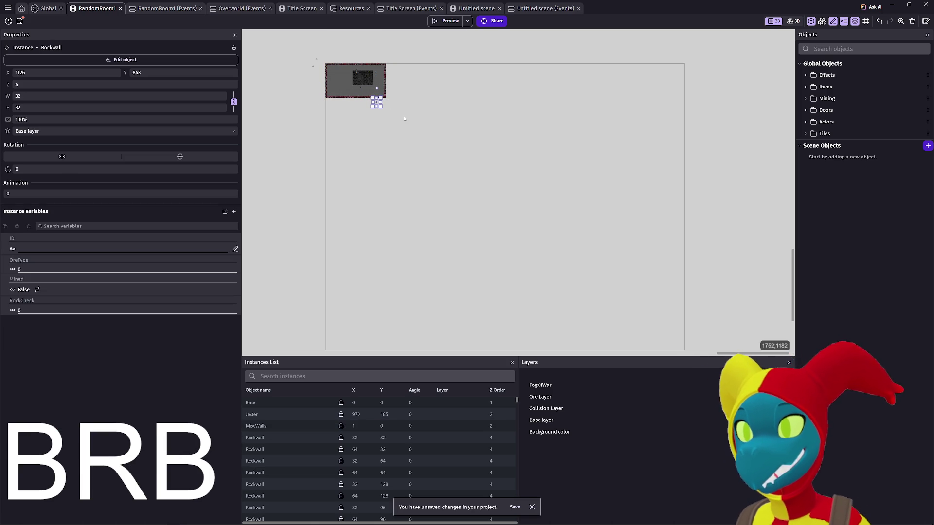
click(404, 118)
drag(394, 128, 309, 54)
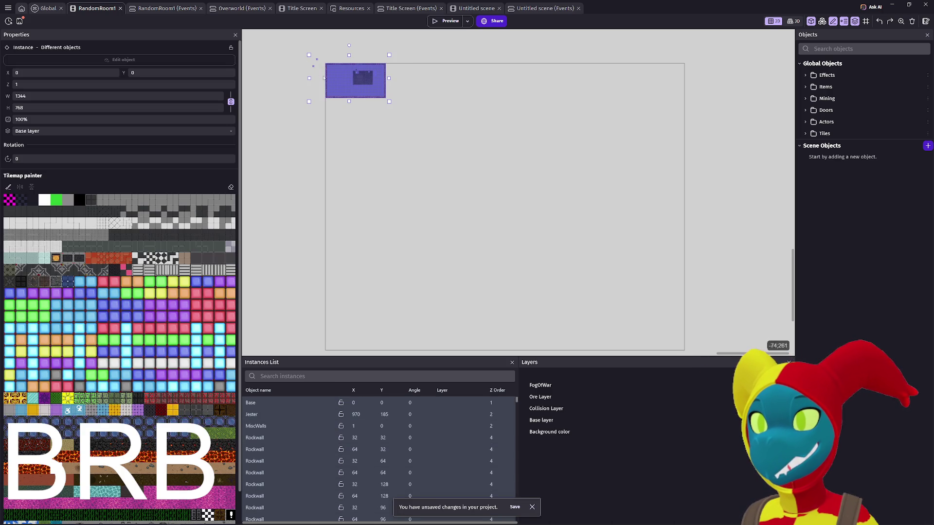
mouse_move(346, 88)
mouse_down()
mouse_move(499, 205)
mouse_move(483, 180)
mouse_move(492, 184)
mouse_up()
scroll(501, 194, up, 3)
scroll(512, 212, up, 3)
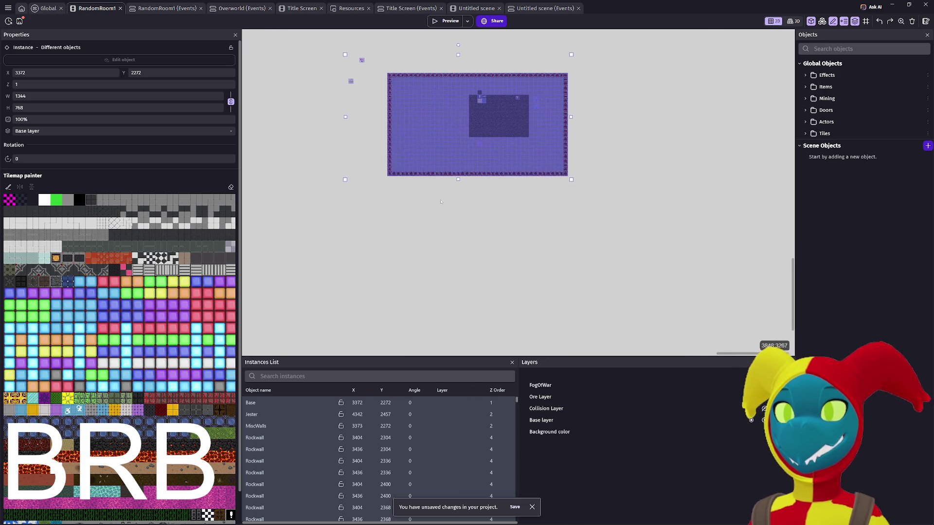
click(8, 9)
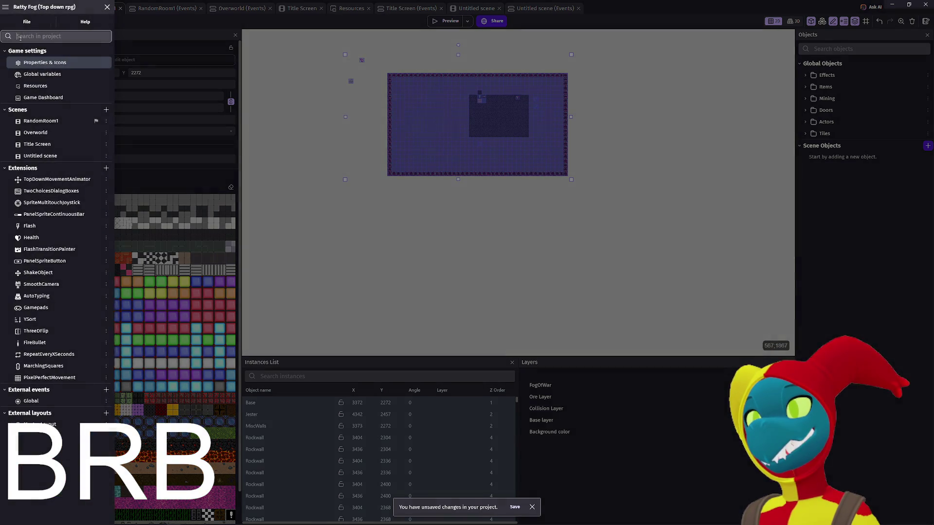
- Duplicate RandomRoom1 as RandomRoom2 and open the new scene
click(48, 124)
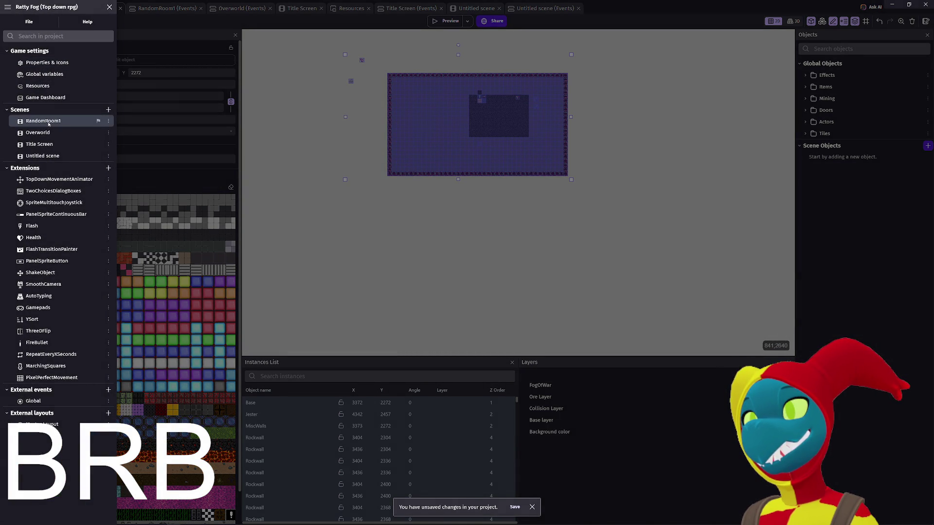
key(ctrl+d)
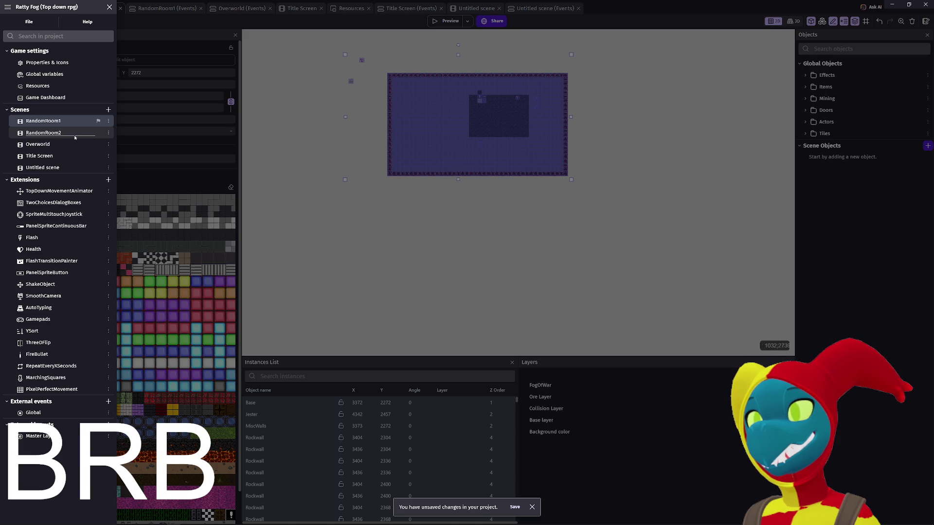
click(11, 136)
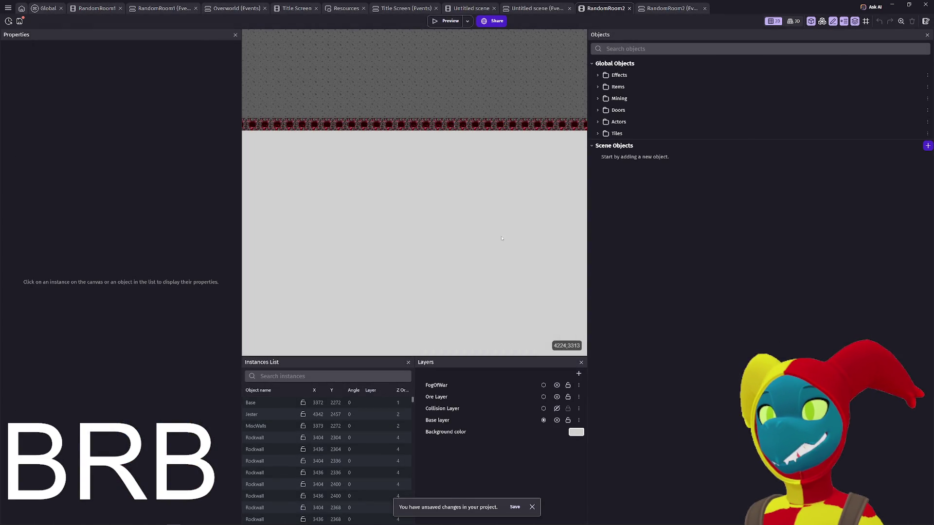
scroll(525, 241, down, 2)
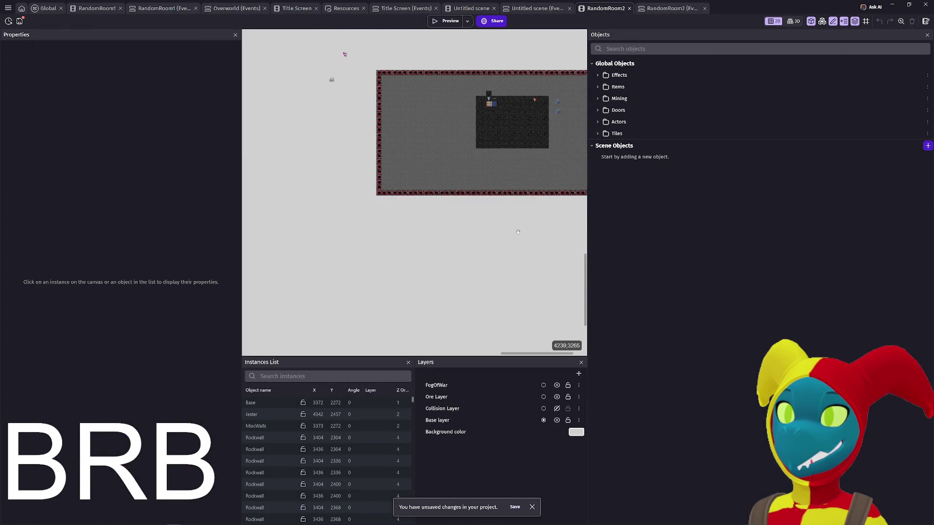
- Box-select and delete the upper and lower-right blocks of Rockwall tiles
scroll(428, 227, up, 1)
scroll(428, 226, right, 2)
click(337, 210)
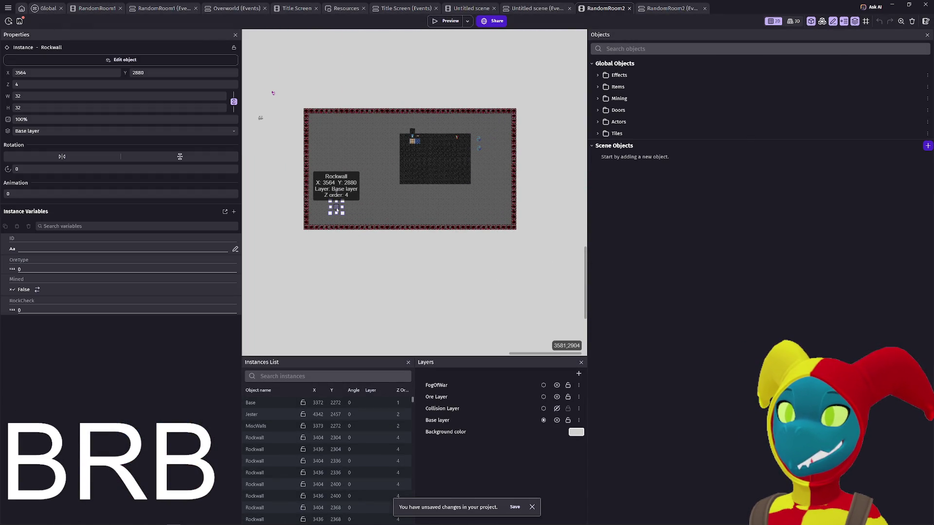
double_click(337, 209)
key(Escape)
mouse_move(286, 258)
mouse_down()
mouse_move(380, 124)
mouse_move(400, 122)
mouse_move(402, 102)
mouse_up()
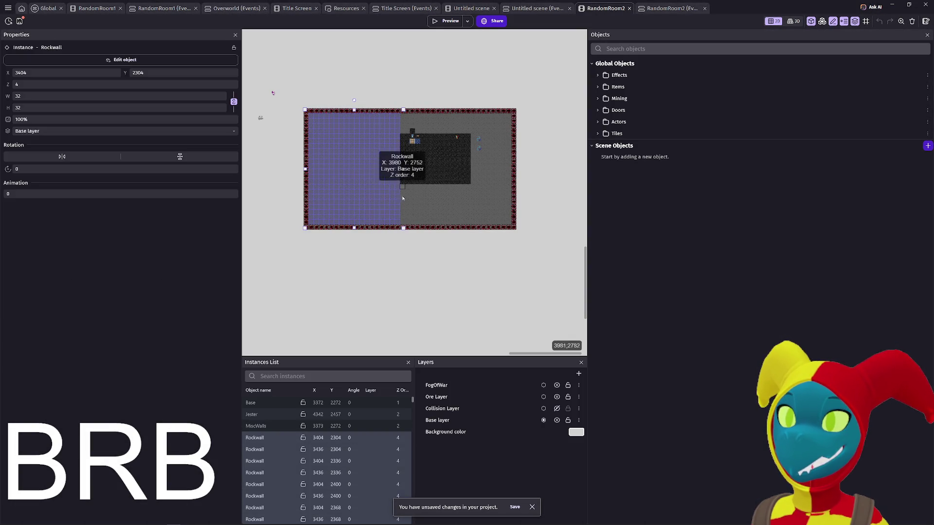
key(Delete)
mouse_move(388, 248)
mouse_down()
mouse_move(520, 167)
mouse_move(538, 168)
mouse_move(539, 145)
mouse_up()
key(Delete)
- Move ScoutedArea and VisionField to the scene's top-left, outside the room
mouse_move(479, 148)
mouse_down()
mouse_move(428, 109)
mouse_move(294, 111)
mouse_up()
drag(406, 146, 274, 126)
drag(384, 137, 387, 135)
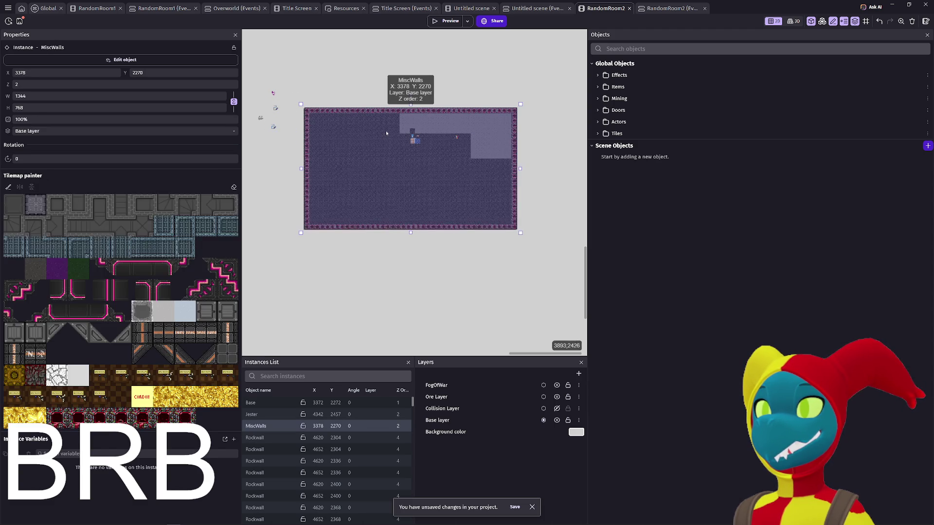
key(ctrl+z)
- Pull the stray top-left rock walls into the room and delete the remaining Rockwall tiles
scroll(397, 139, up, 3)
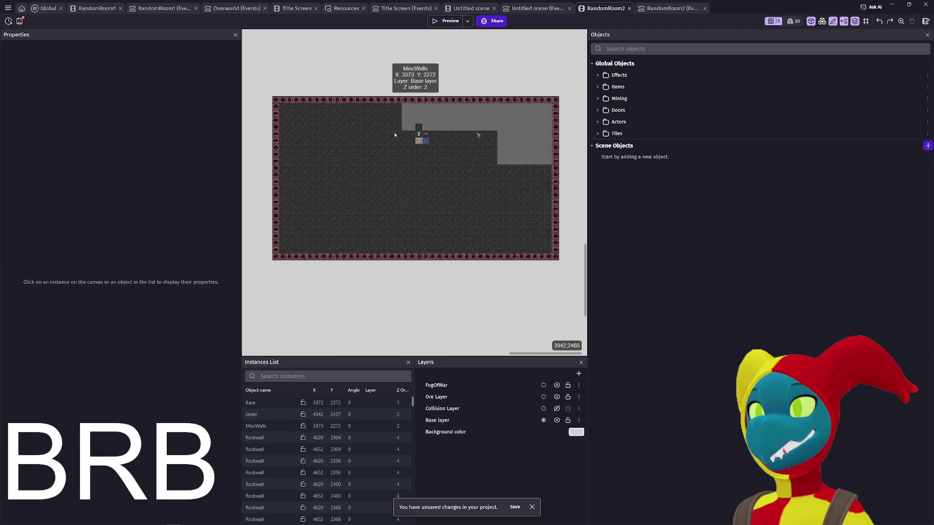
click(406, 102)
scroll(341, 108, down, 3)
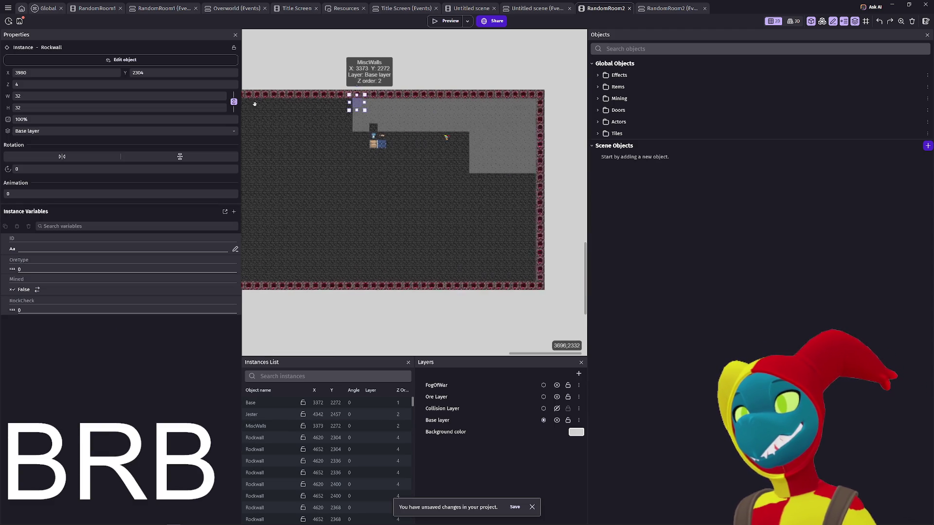
mouse_move(327, 101)
mouse_down()
mouse_move(334, 119)
mouse_move(400, 110)
mouse_up()
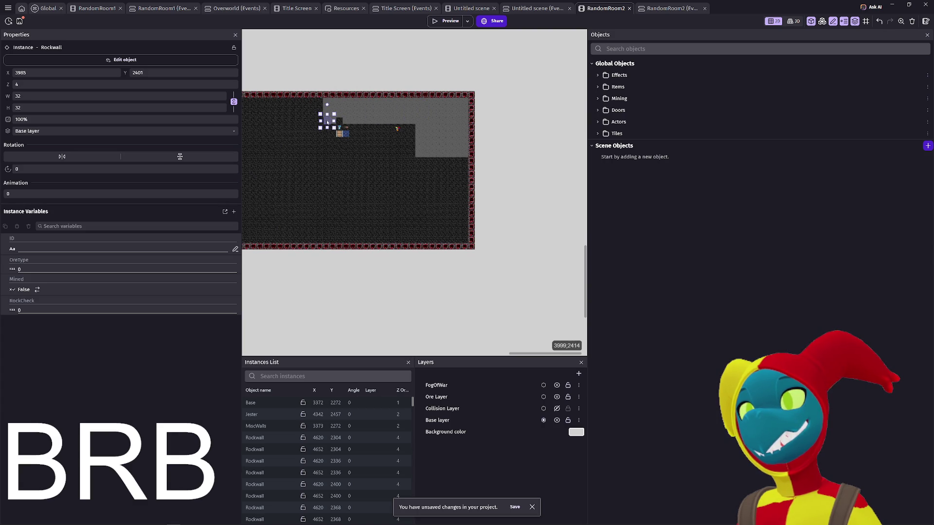
key(Escape)
click(326, 102)
drag(327, 101, 361, 117)
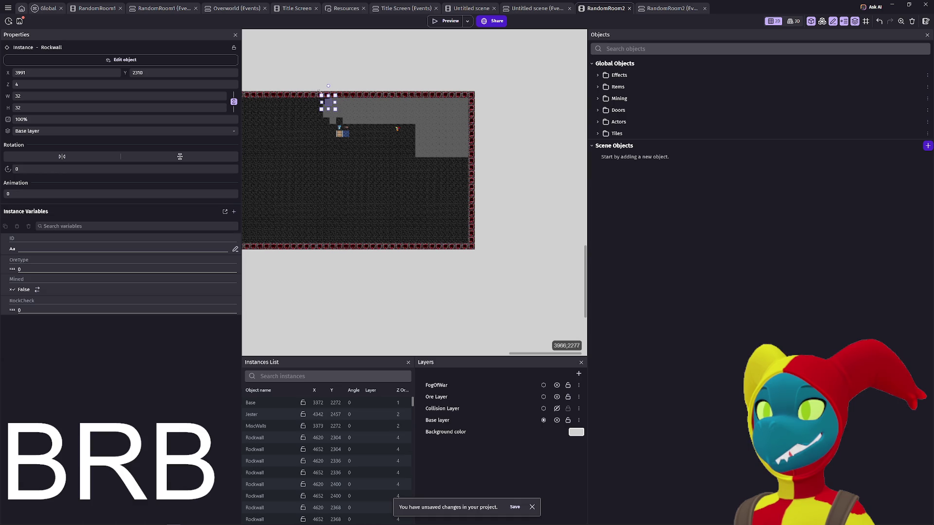
drag(320, 91, 485, 177)
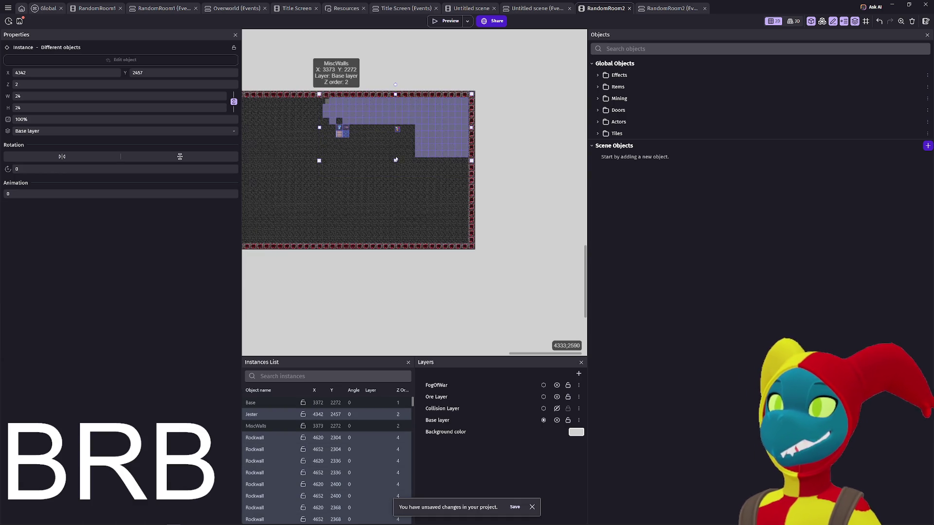
scroll(419, 163, up, 2)
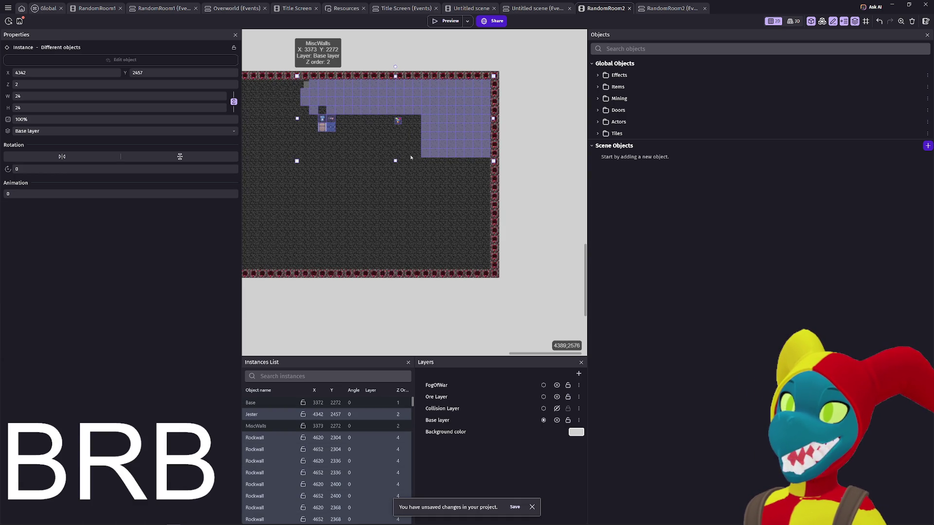
drag(393, 145, 304, 112)
key(Delete)
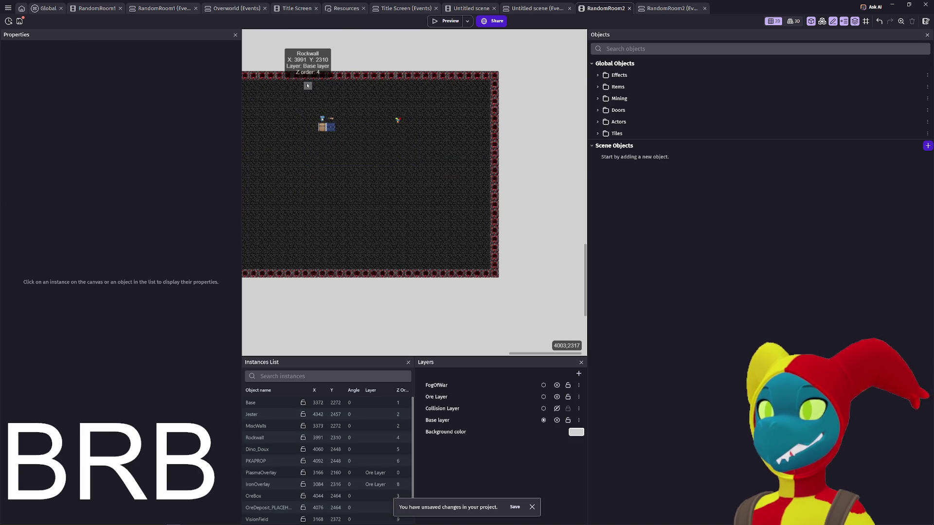
scroll(320, 129, down, 2)
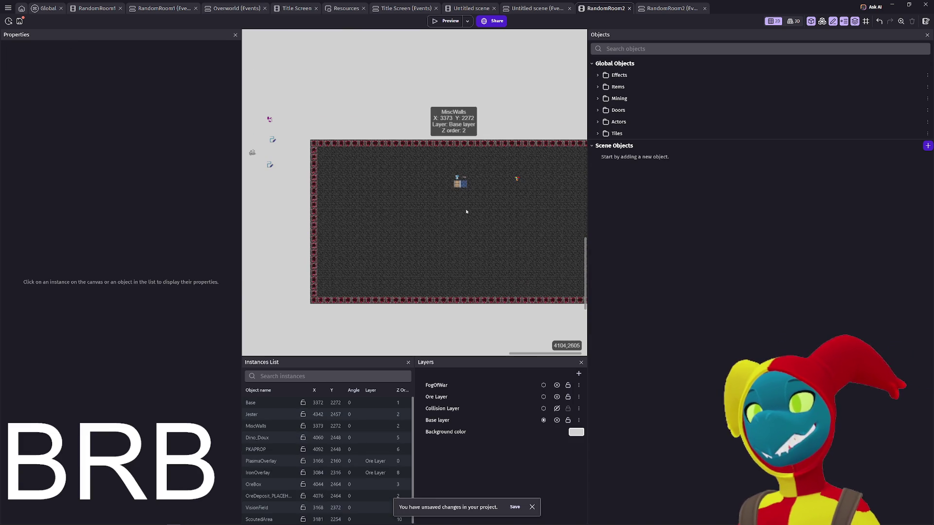
- Delete the empty Collision Layer and confirm the removal
click(404, 151)
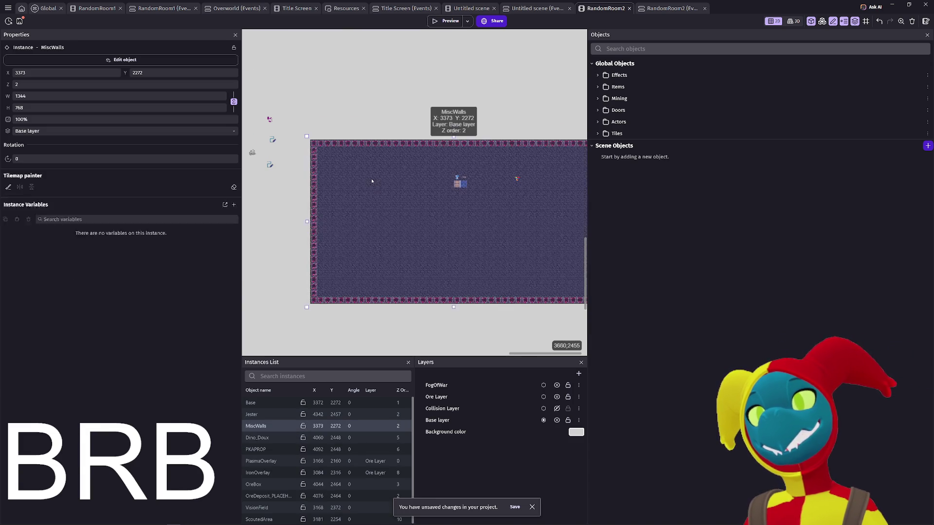
scroll(429, 230, down, 1)
scroll(429, 229, down, 2)
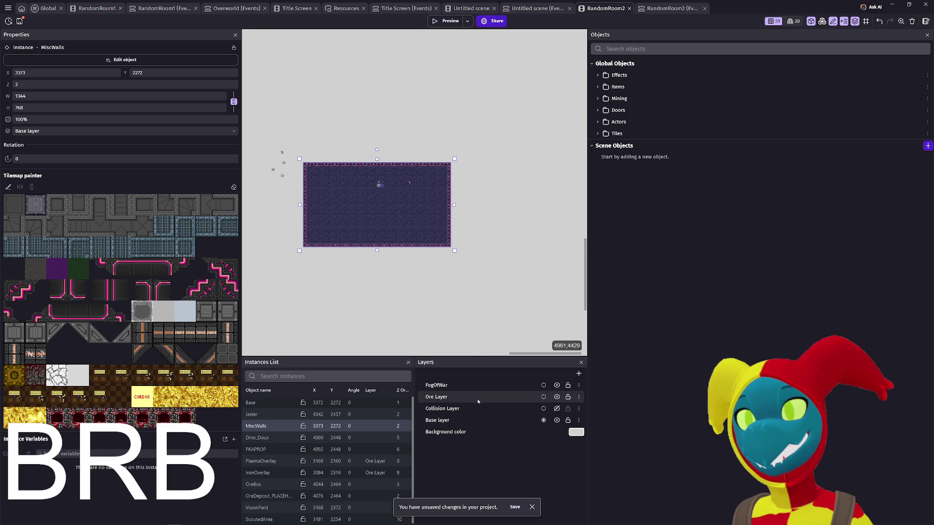
click(473, 413)
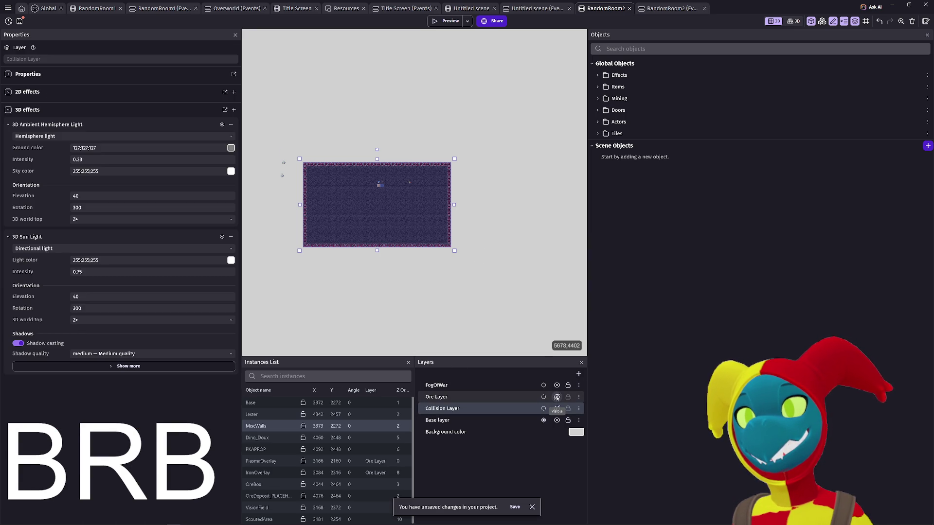
click(557, 398)
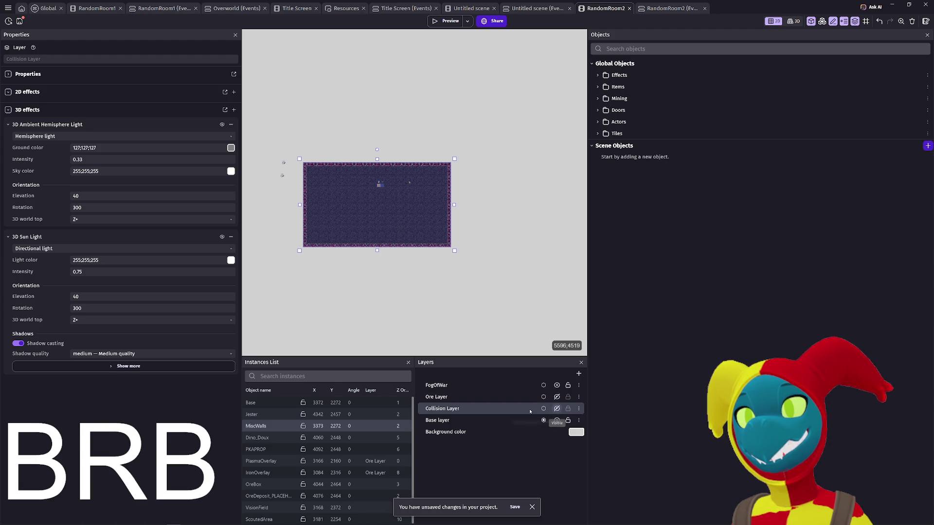
key(Delete)
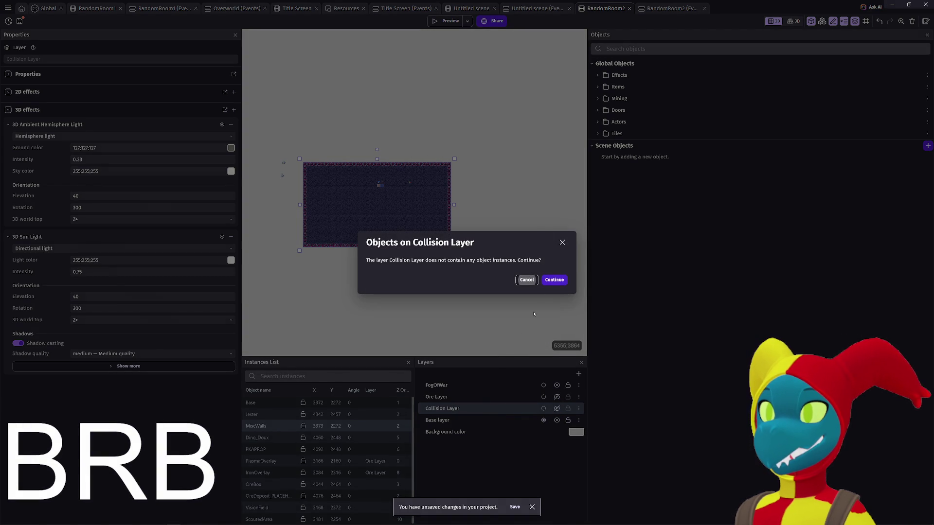
click(554, 280)
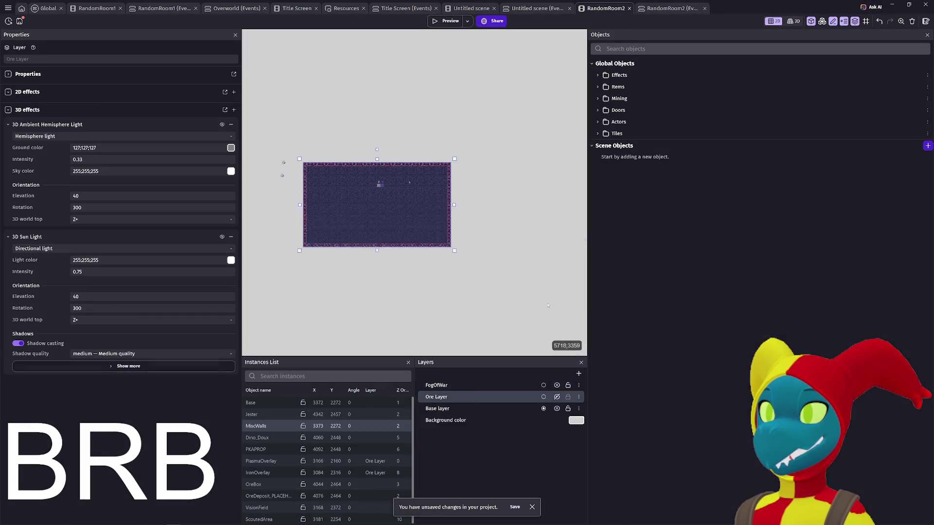
- Toggle the Base layer's visibility off and on, then test-run the scene
click(473, 387)
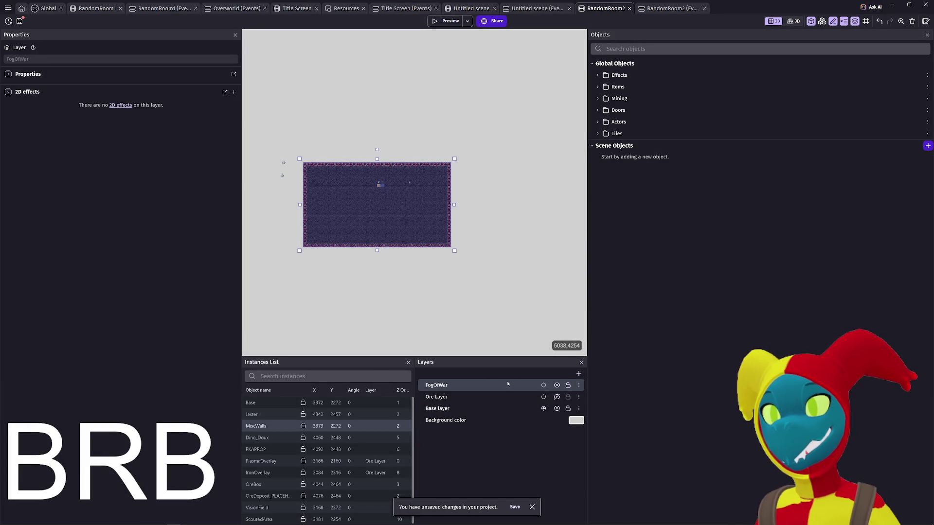
click(557, 408)
click(557, 408)
scroll(354, 253, up, 2)
scroll(386, 189, up, 3)
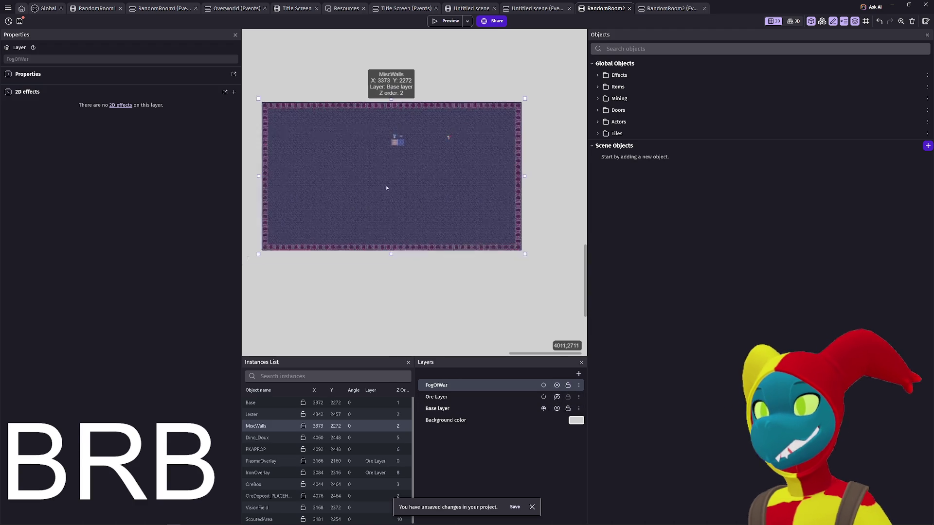
click(446, 21)
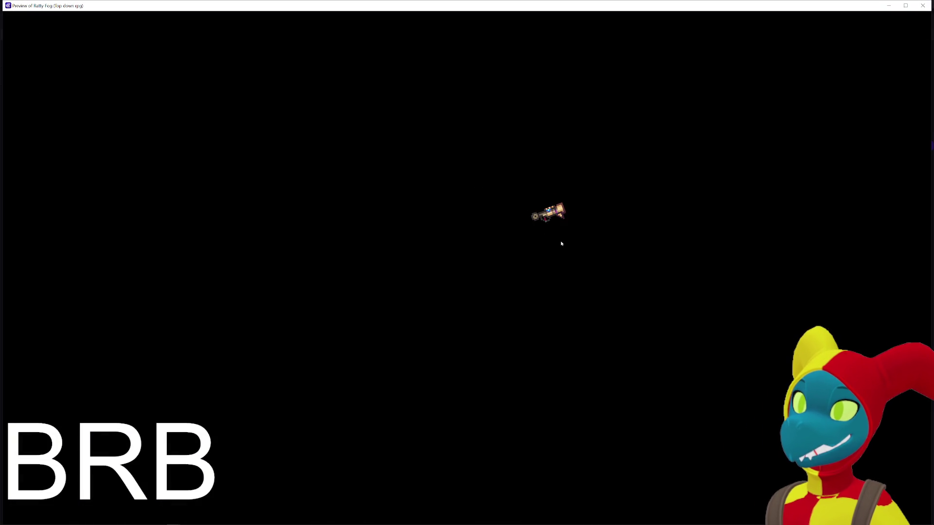
click(507, 280)
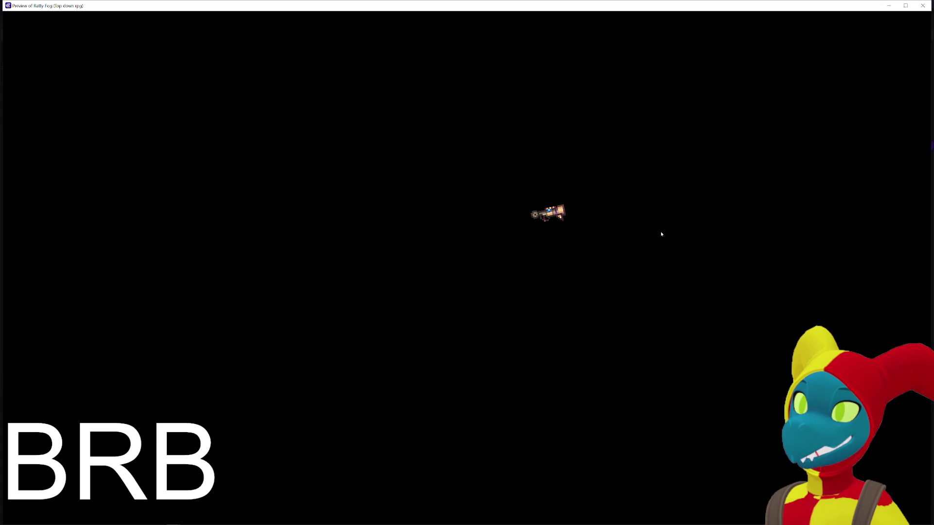
click(439, 337)
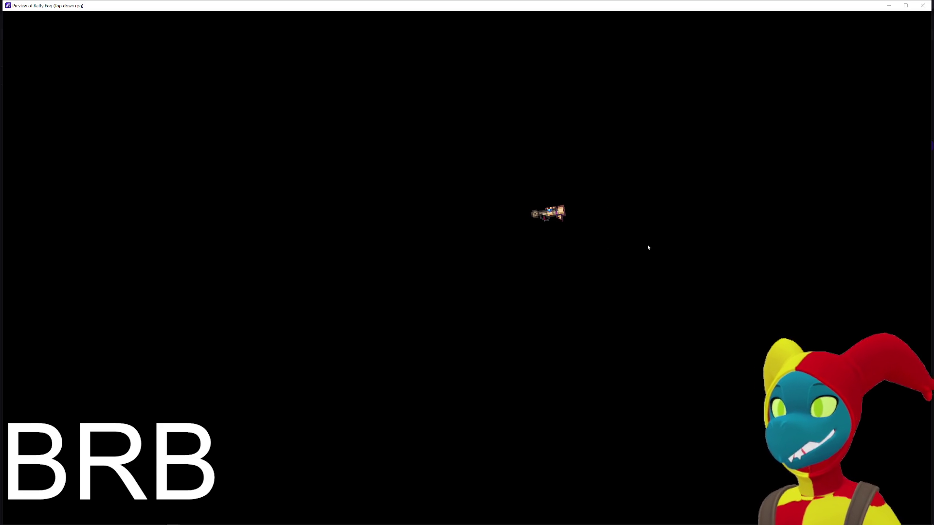
click(378, 271)
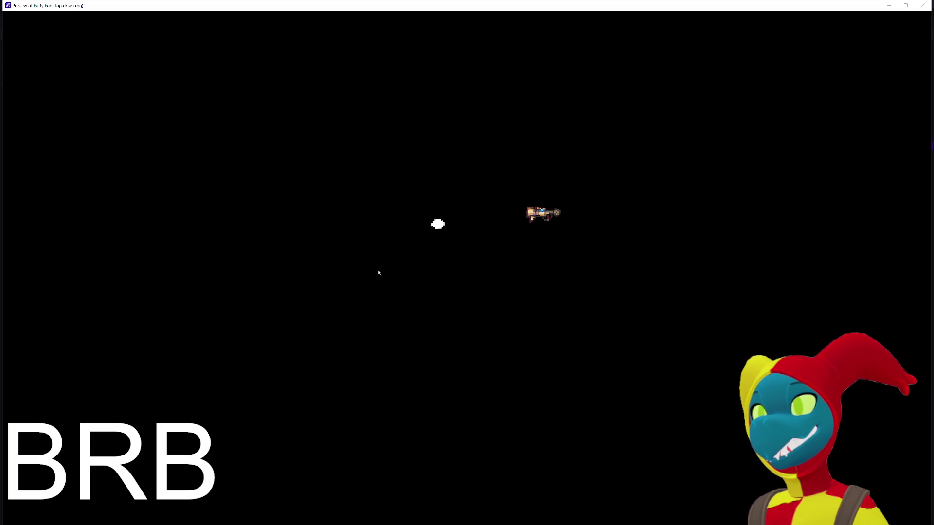
click(373, 260)
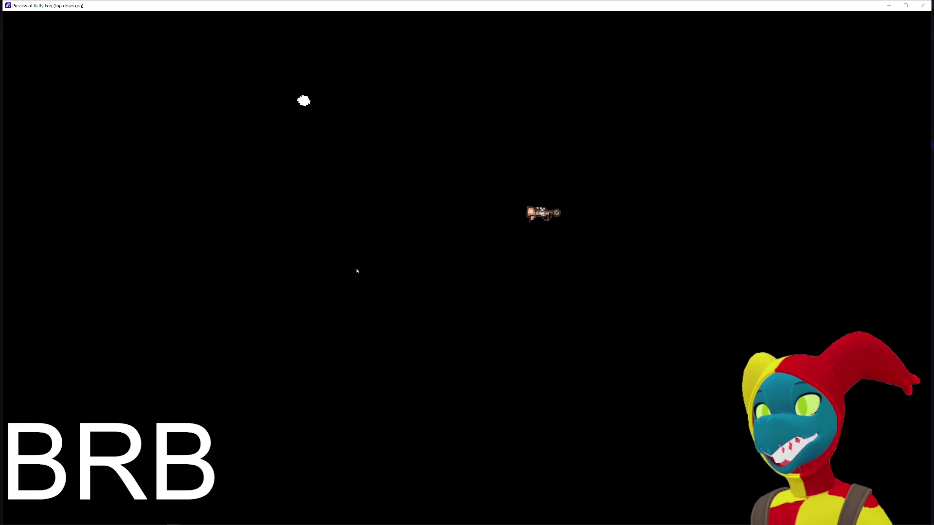
click(356, 270)
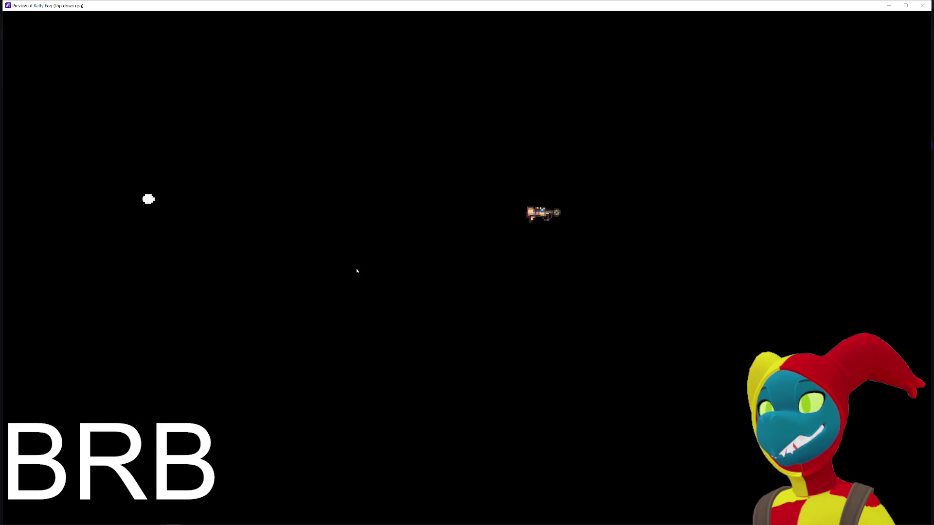
click(357, 271)
click(356, 271)
click(357, 271)
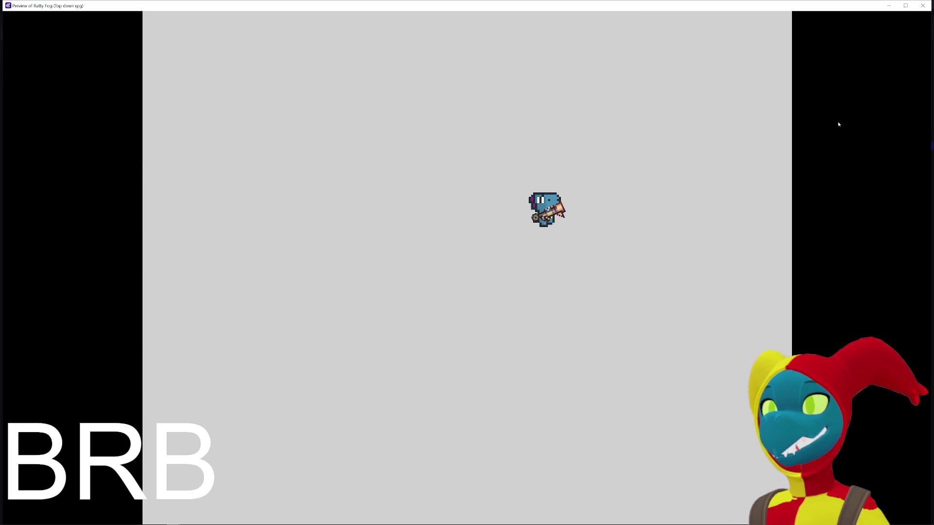
click(923, 5)
click(545, 124)
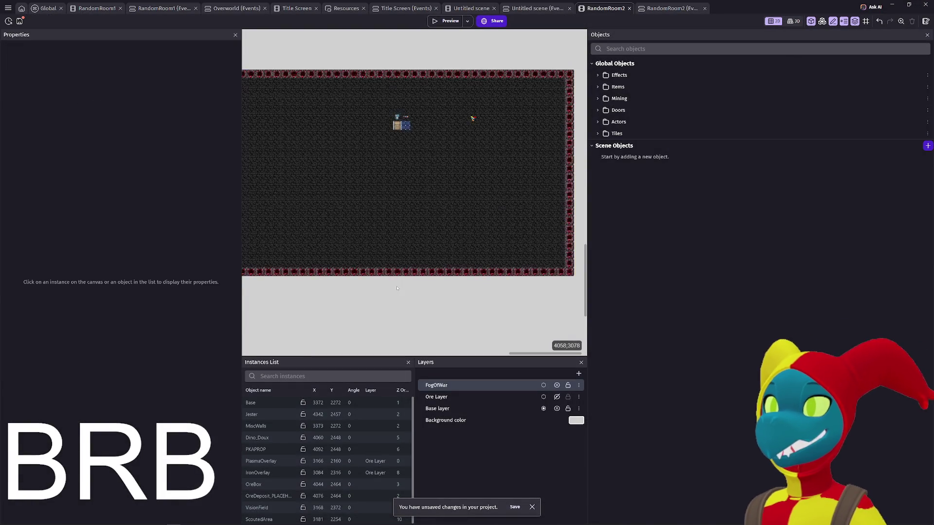
- Move VisionField into the room and delete the MiscWalls and Base tilemaps
scroll(358, 247, down, 2)
scroll(357, 247, left, 3)
scroll(380, 192, right, 4)
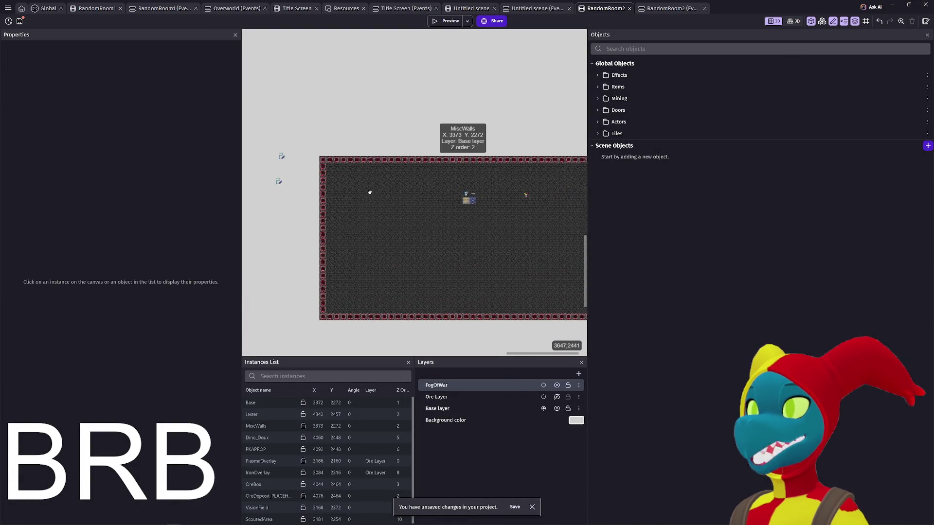
mouse_move(268, 181)
mouse_down()
mouse_move(484, 191)
mouse_move(474, 196)
mouse_move(455, 158)
mouse_move(455, 184)
mouse_up()
click(456, 191)
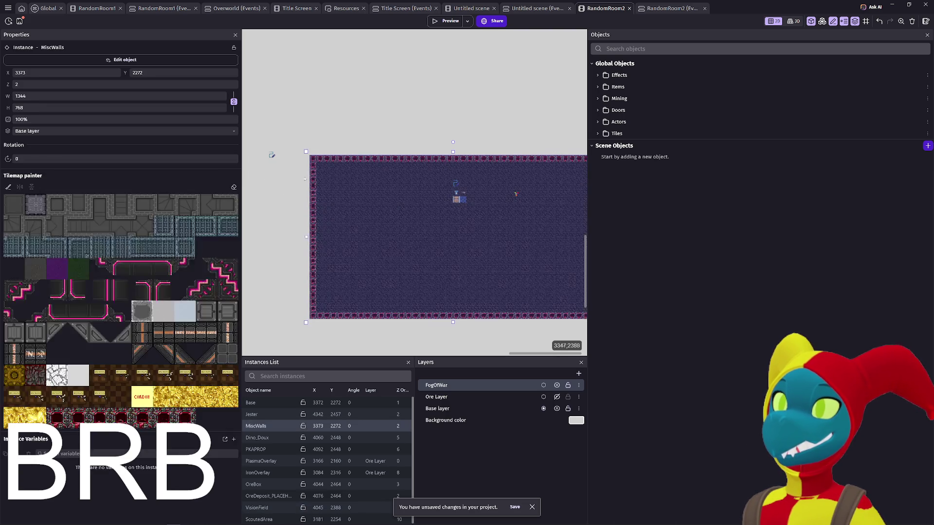
key(Delete)
click(391, 190)
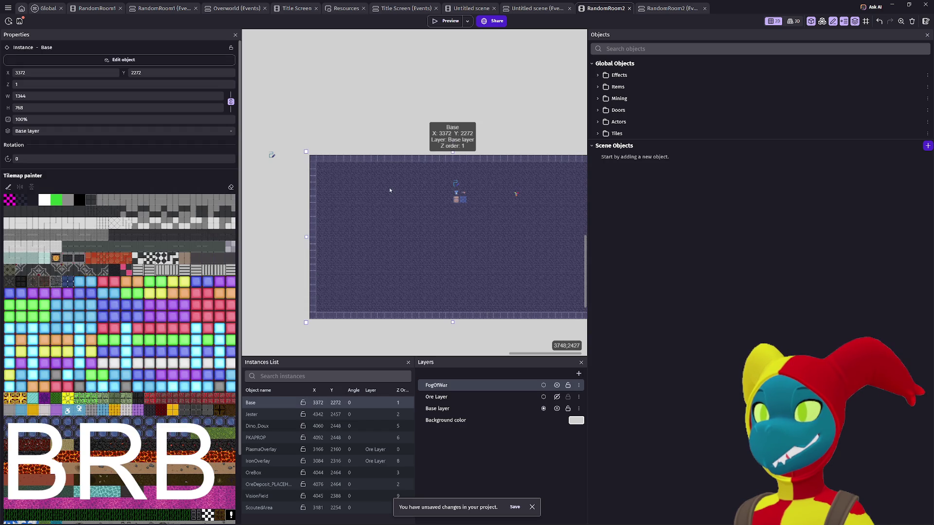
key(Delete)
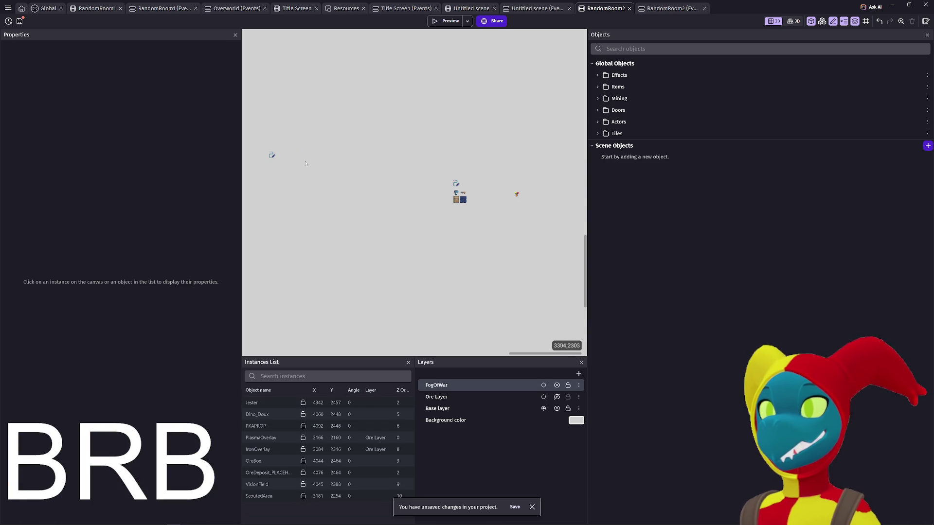
- Move ScoutedArea to X 4080, Y 2384, then start adding a new scene object
click(272, 155)
mouse_move(272, 155)
mouse_down()
mouse_move(476, 173)
mouse_move(465, 181)
mouse_up()
scroll(555, 177, up, 1)
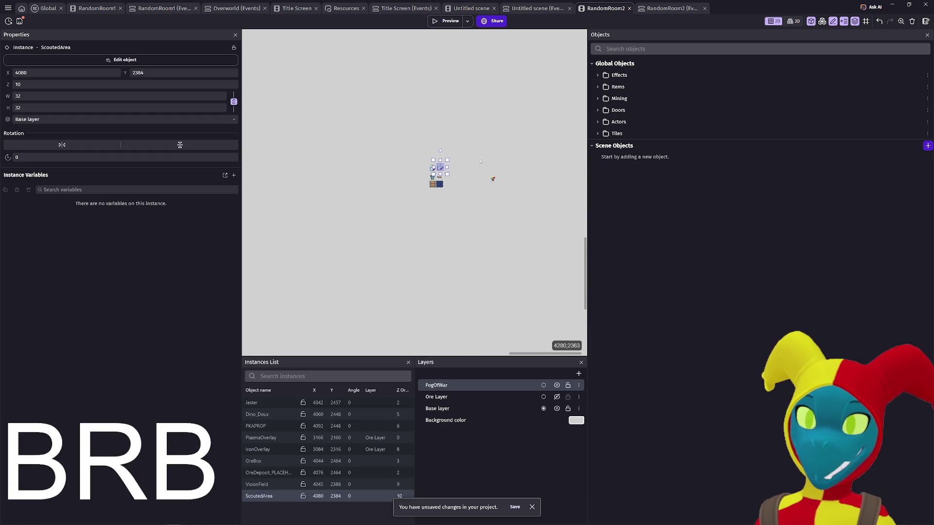
scroll(556, 177, right, 2)
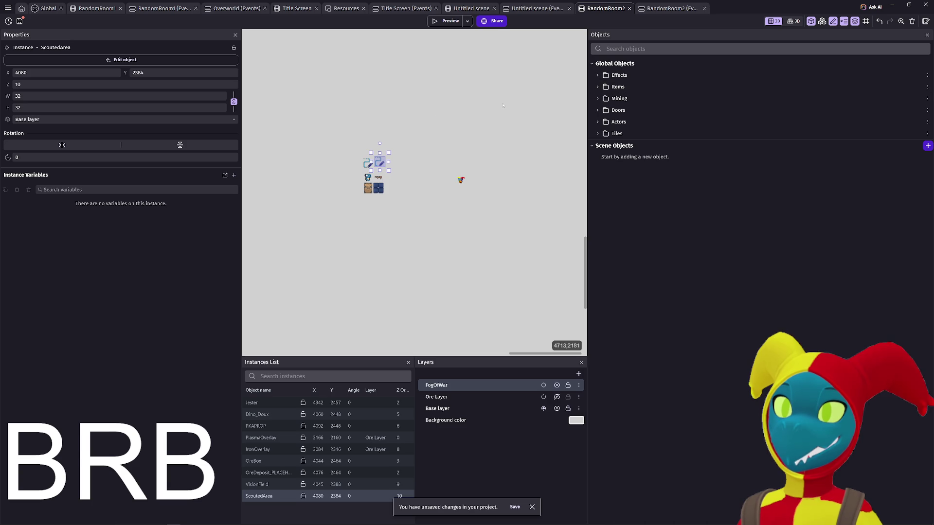
scroll(446, 161, down, 2)
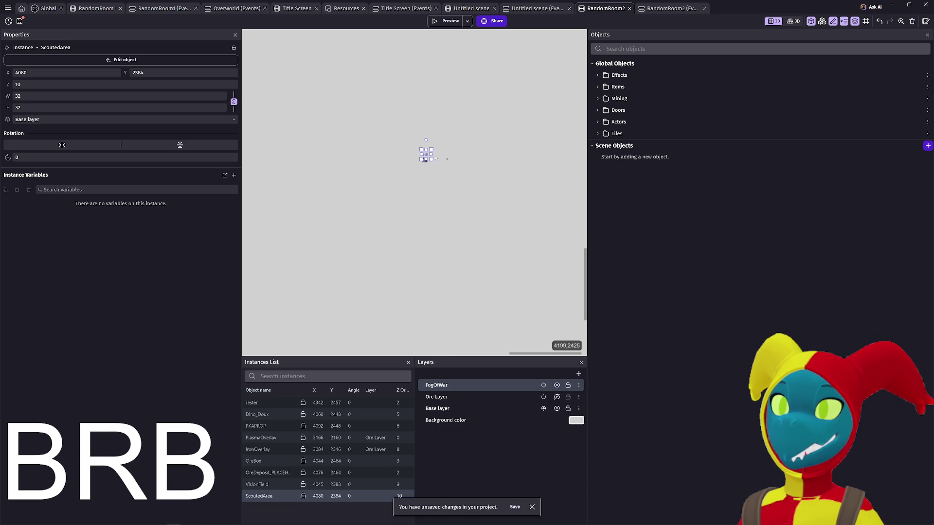
scroll(444, 157, down, 4)
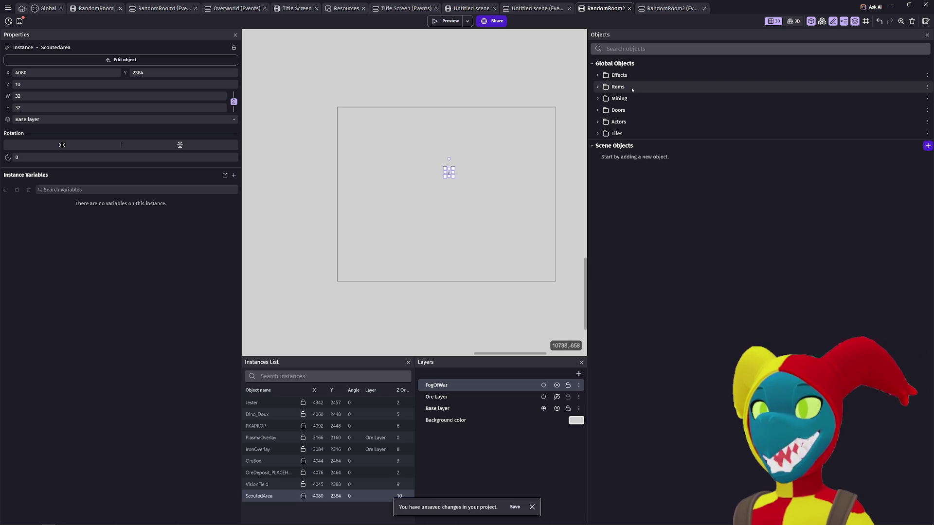
click(928, 145)
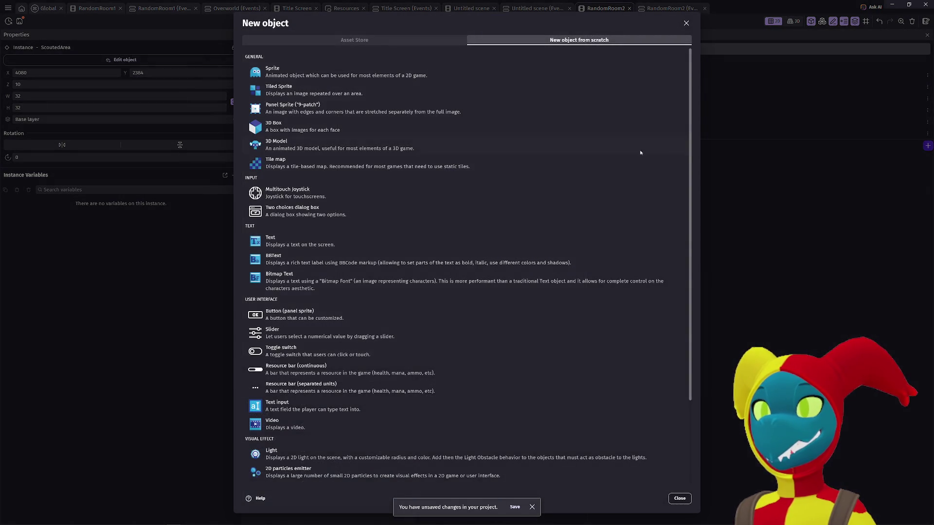
- Create an empty tilemap object with a tile size of 32
click(347, 168)
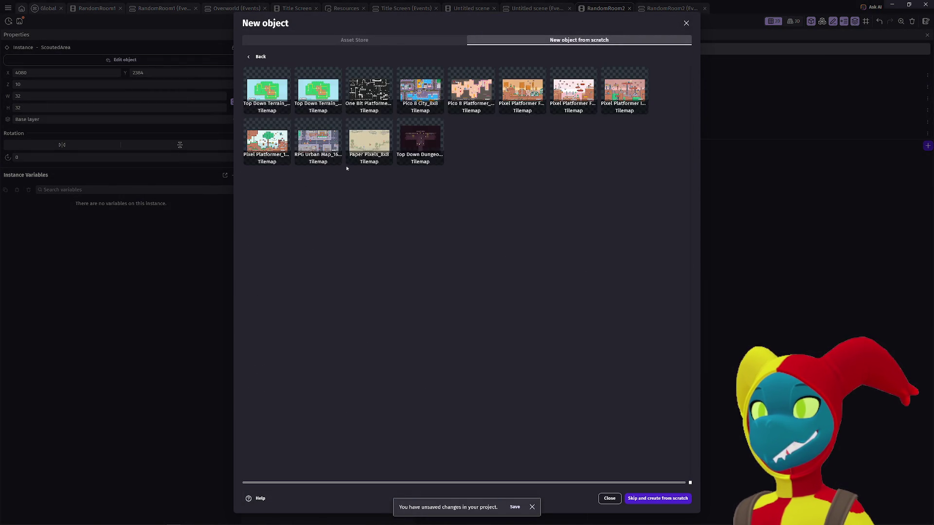
click(659, 499)
key(Tab)
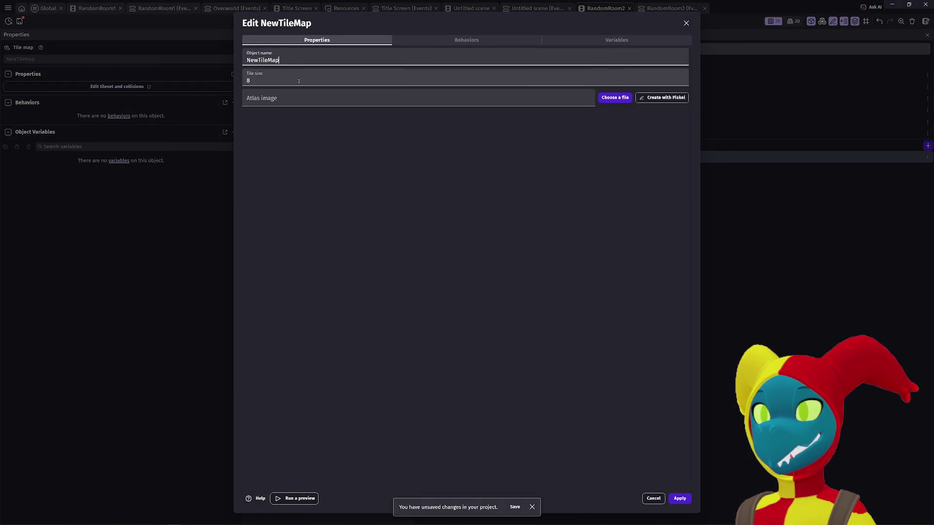
text(32)
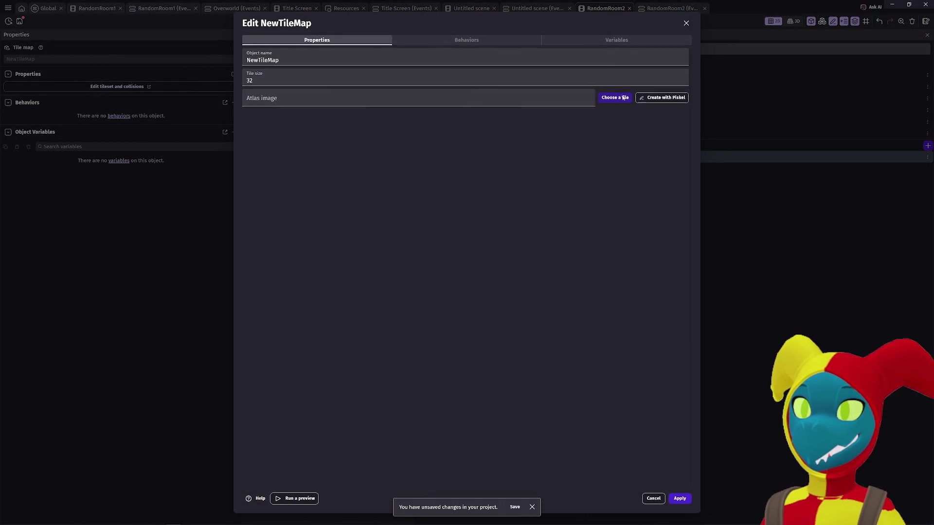
- Load the tilemap atlas from disk, selecting Mean2Me.jpg in the Ashwalker folder
click(338, 100)
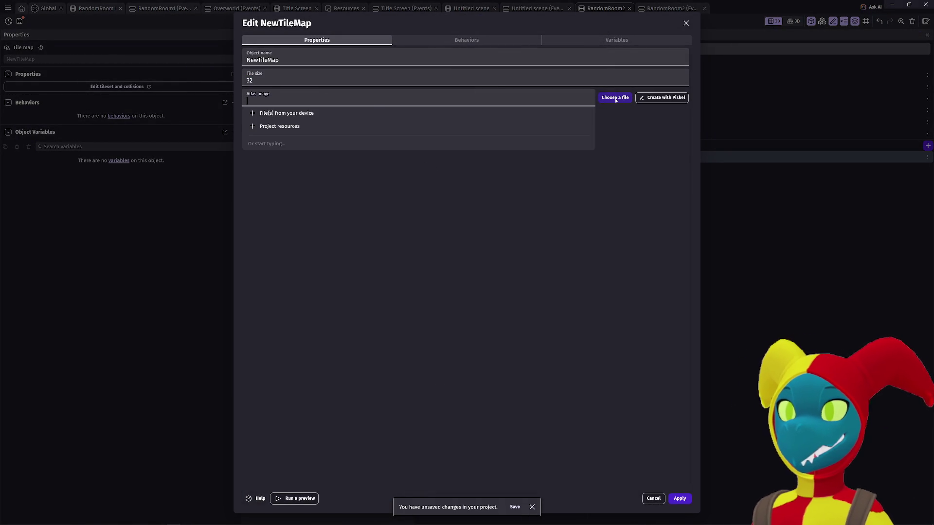
click(335, 117)
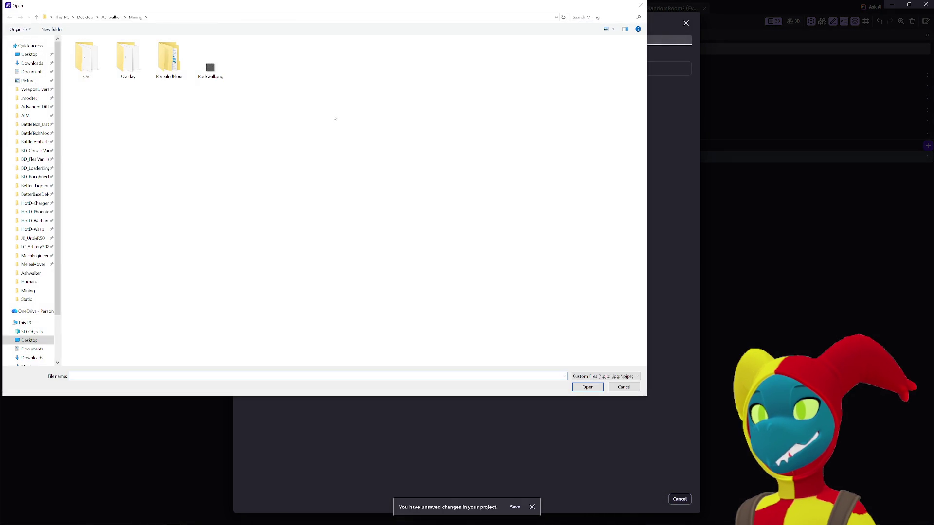
click(111, 17)
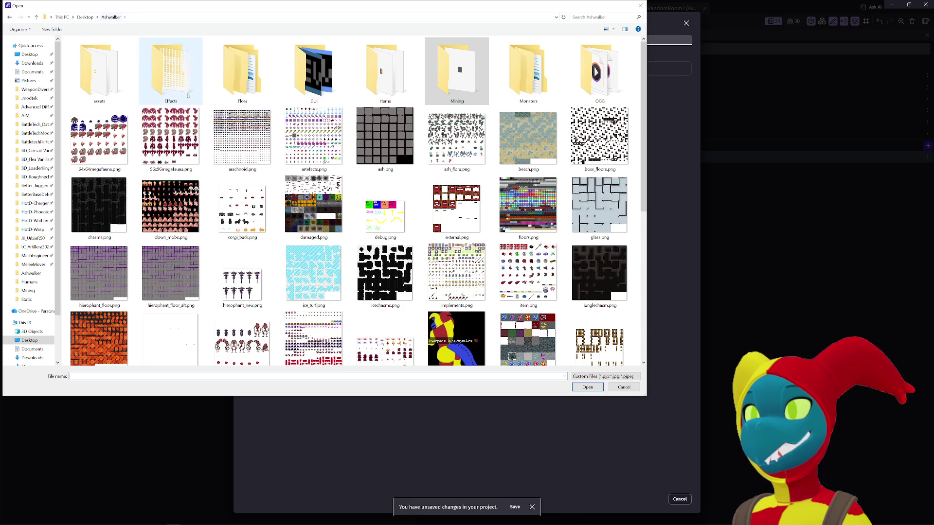
scroll(296, 176, down, 5)
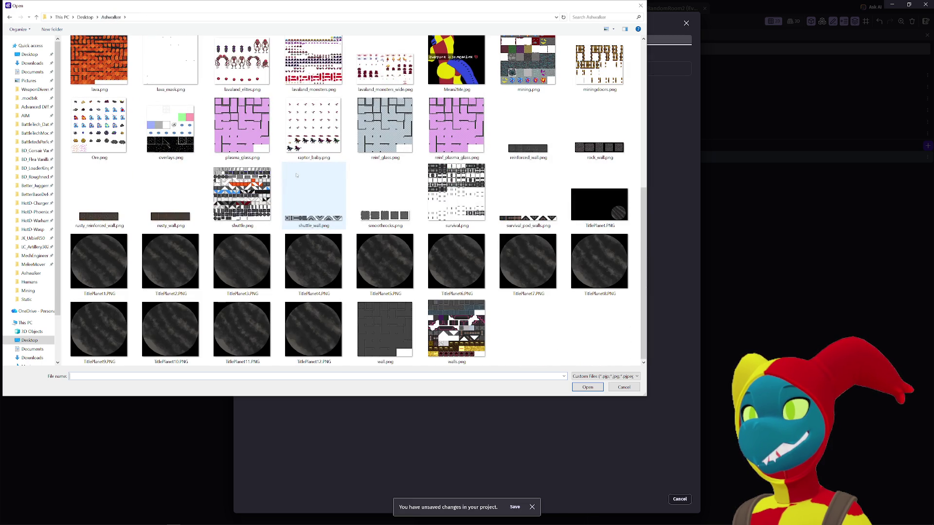
scroll(297, 176, up, 3)
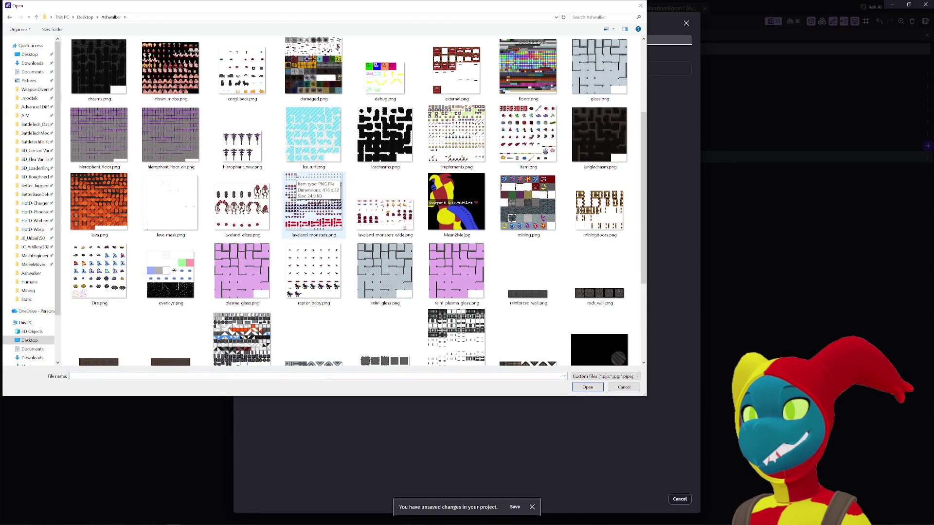
scroll(293, 177, up, 3)
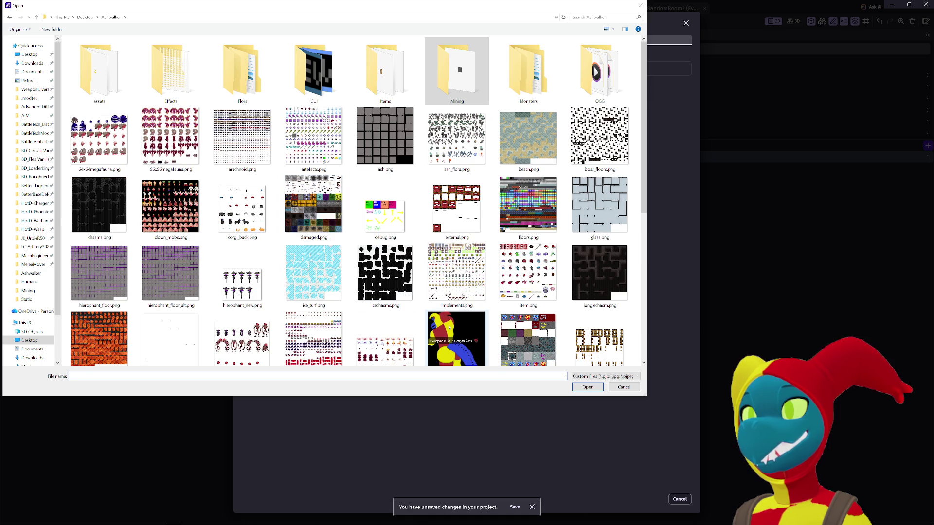
click(448, 326)
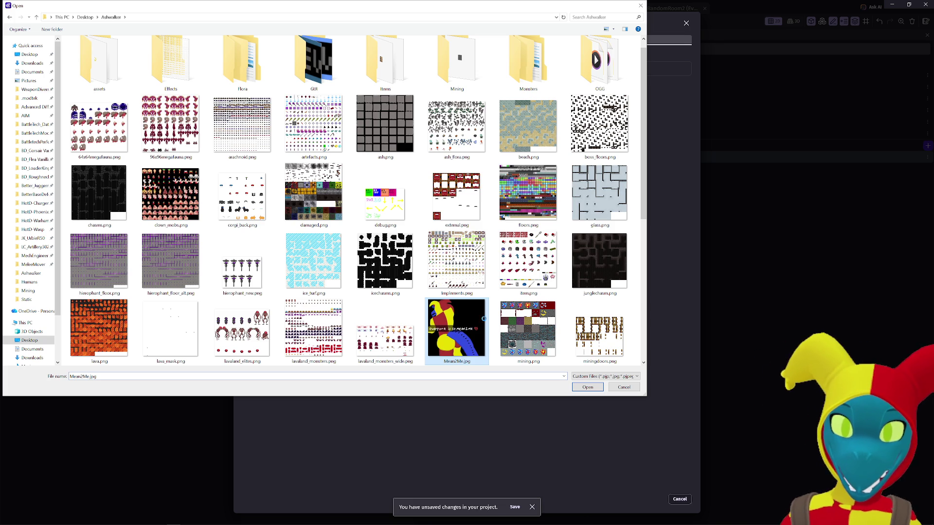
- Delete the 'Mean2Me.jpg - Shortcut' file and bring up Mean2Me.jpg's context menu
scroll(506, 290, down, 5)
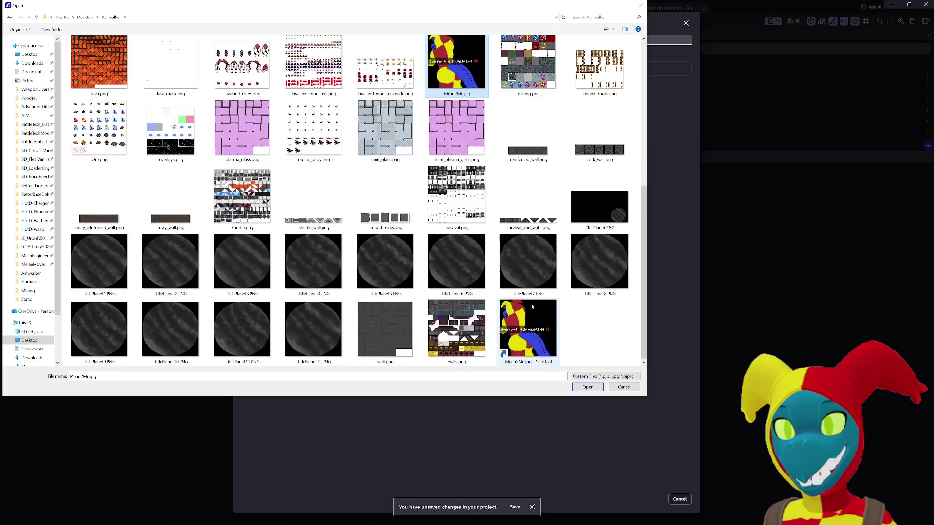
scroll(528, 262, up, 5)
scroll(530, 214, down, 3)
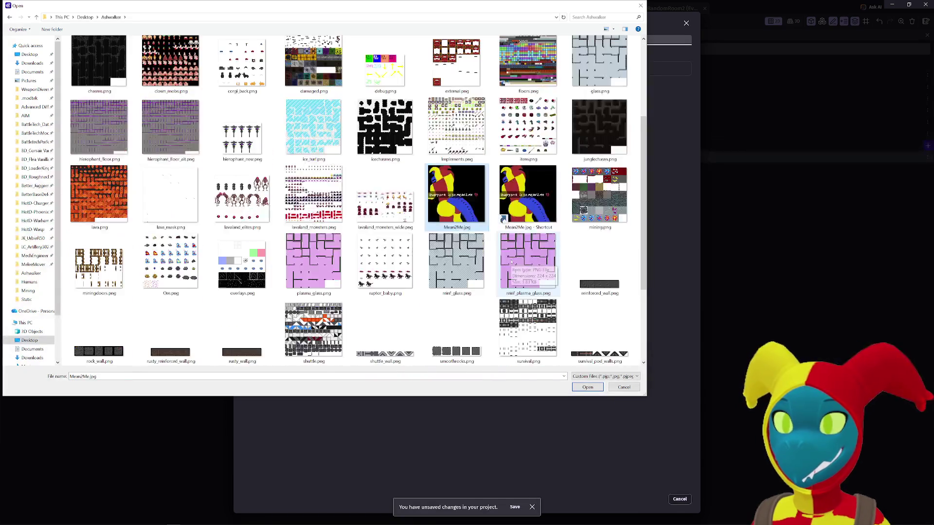
click(532, 208)
key(Delete)
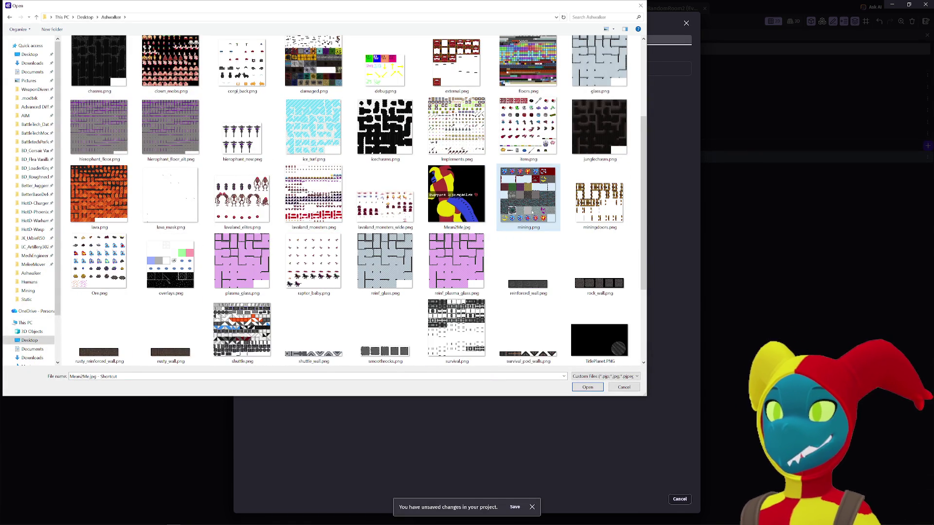
ctrl+scroll(488, 217, up, 1)
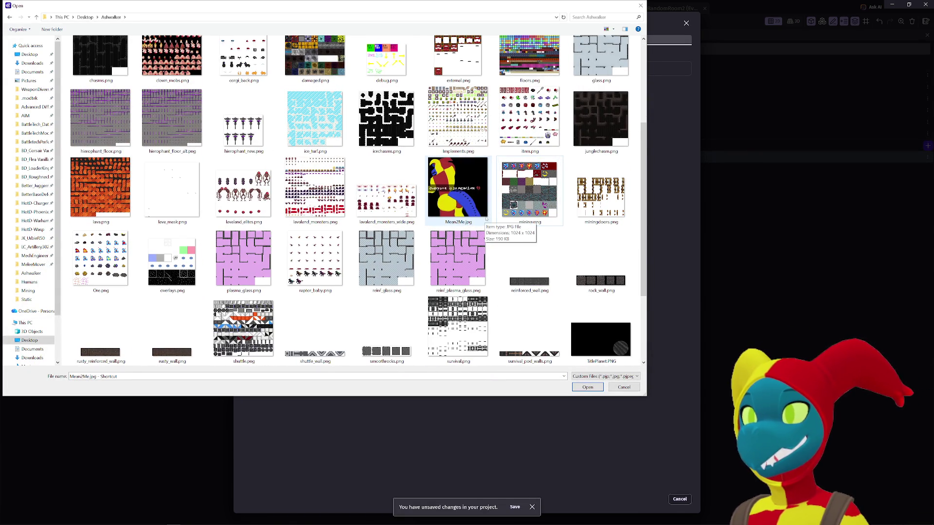
click(465, 200)
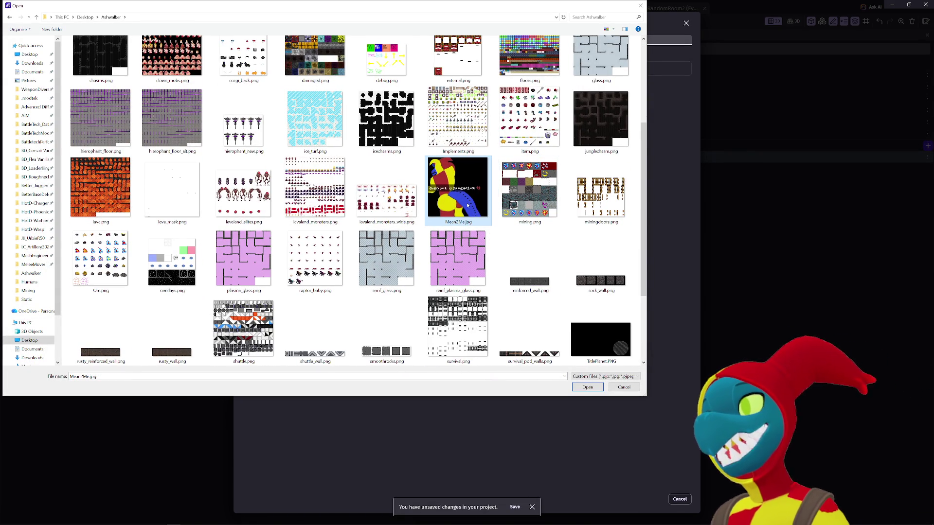
right_click(467, 205)
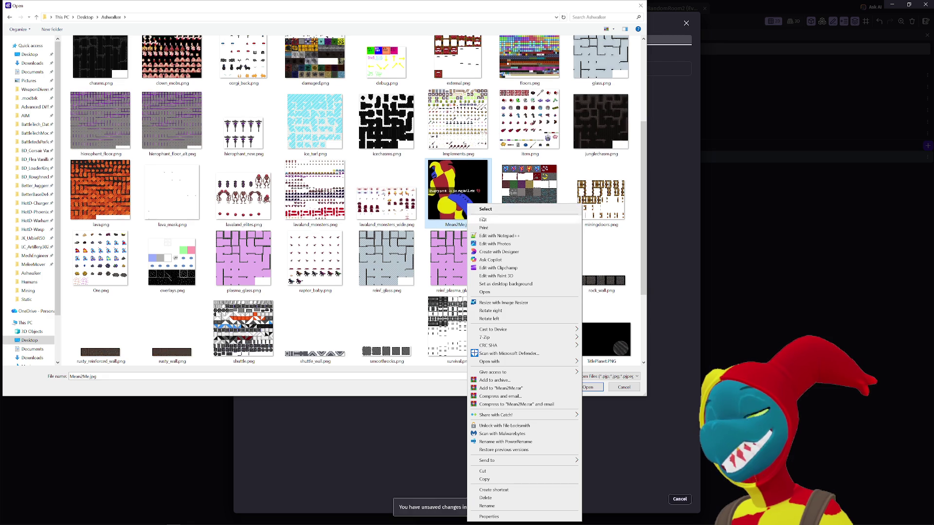
click(483, 220)
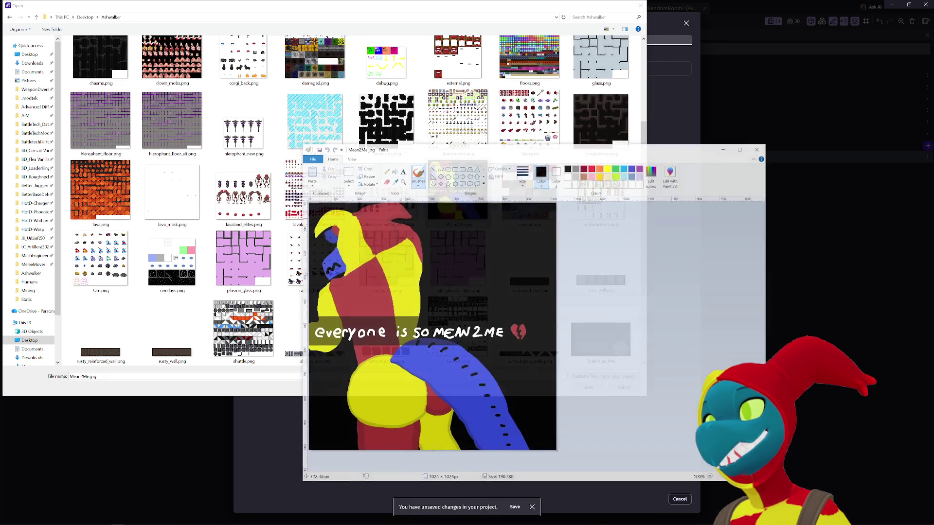
mouse_move(531, 151)
mouse_down()
mouse_move(460, 82)
mouse_move(450, 54)
mouse_up()
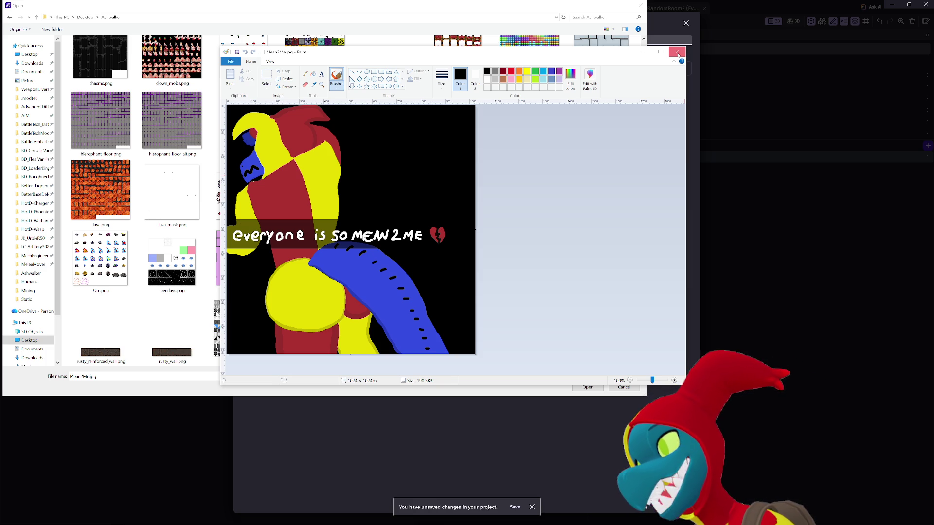
click(679, 54)
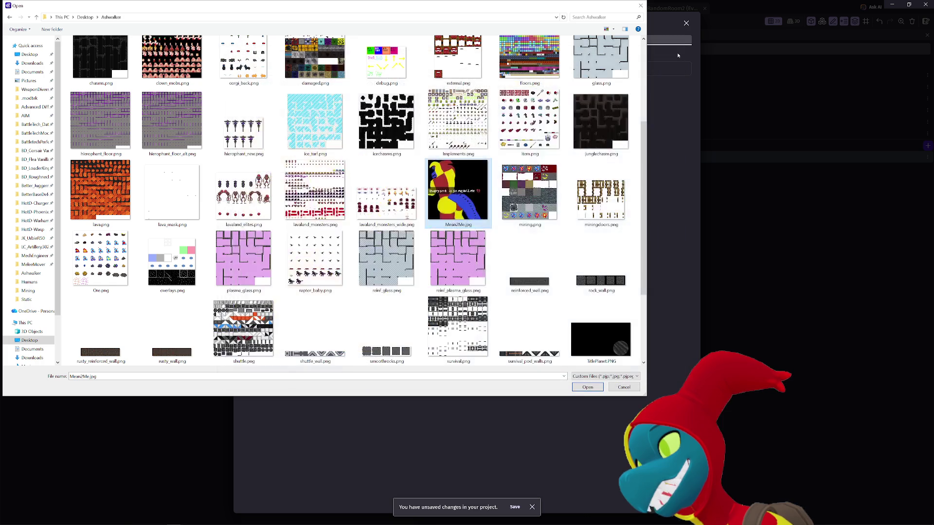
- Pick floors.png and mark tile hit boxes, then cancel and discard the NewTileMap edits
scroll(537, 199, up, 3)
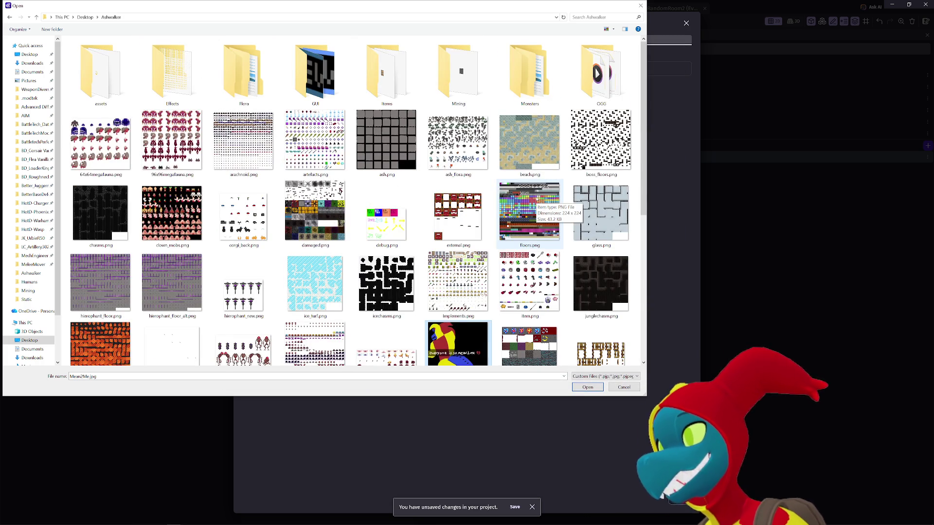
double_click(530, 216)
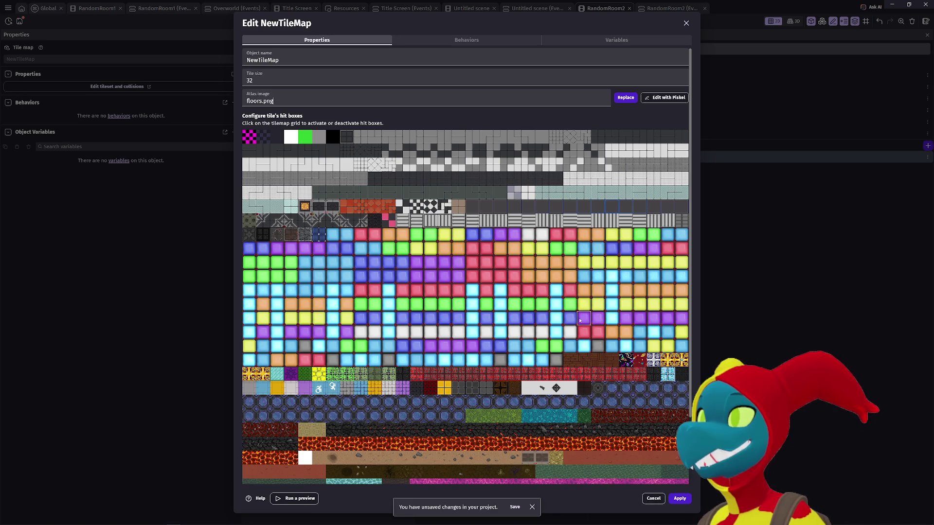
drag(579, 320, 540, 258)
drag(417, 221, 389, 193)
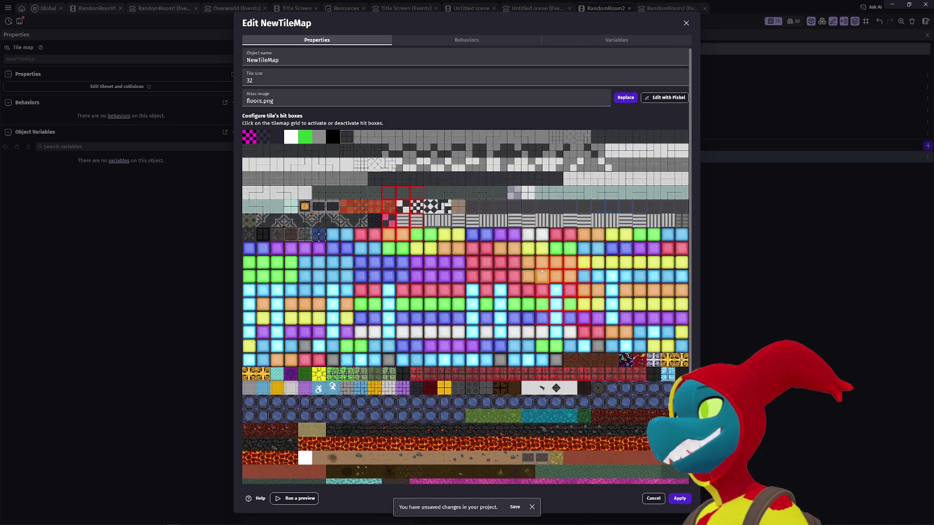
double_click(258, 60)
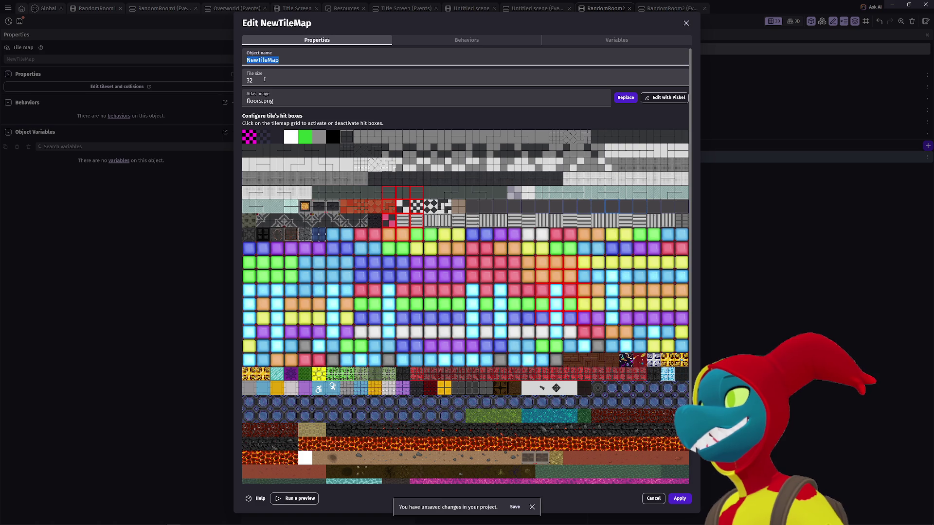
click(653, 498)
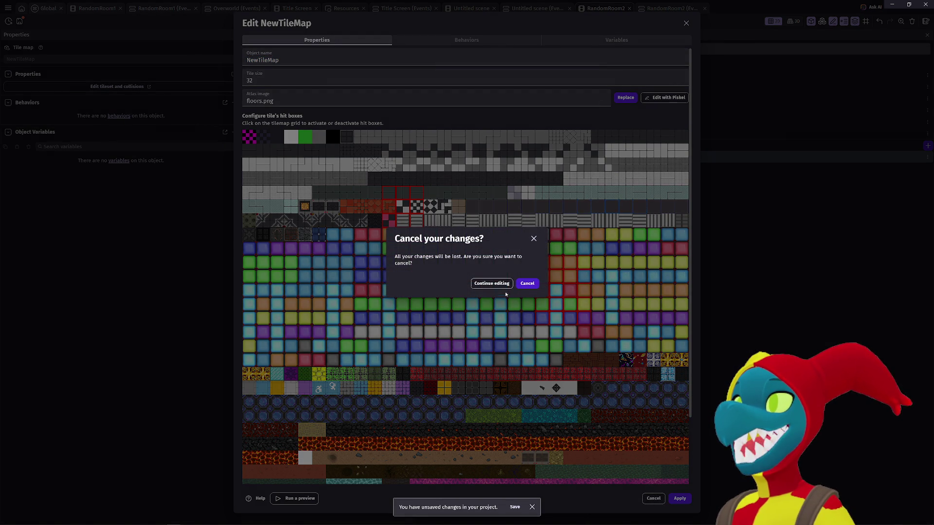
click(526, 287)
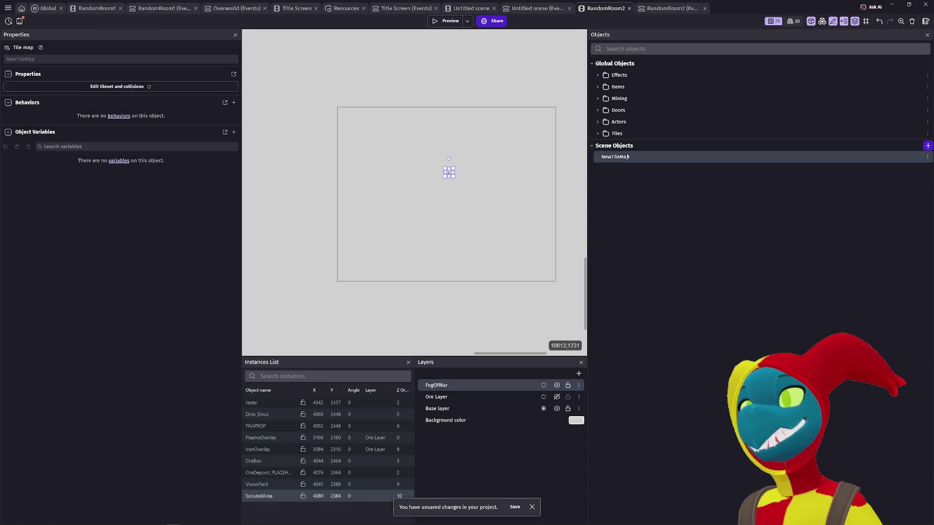
- Delete NewTileMap from the scene and select the global Base tile map under Tiles
key(Delete)
click(555, 294)
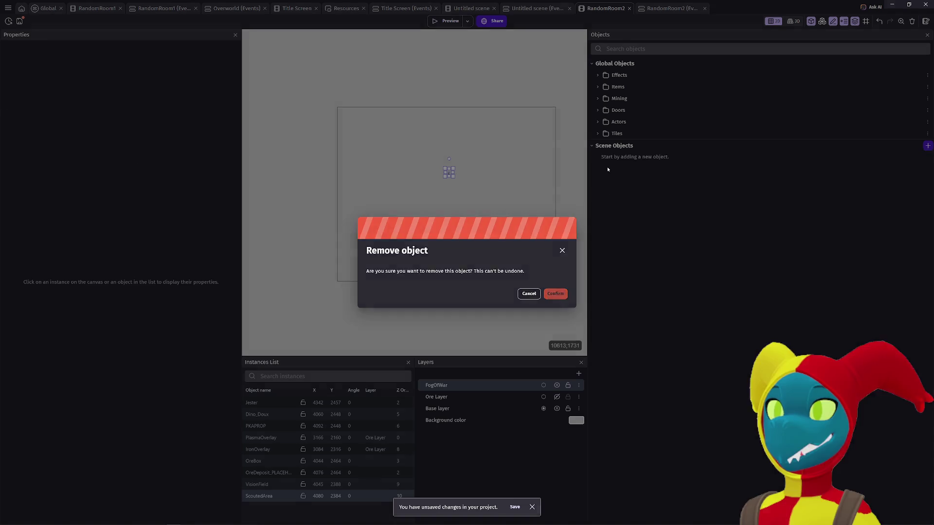
click(598, 76)
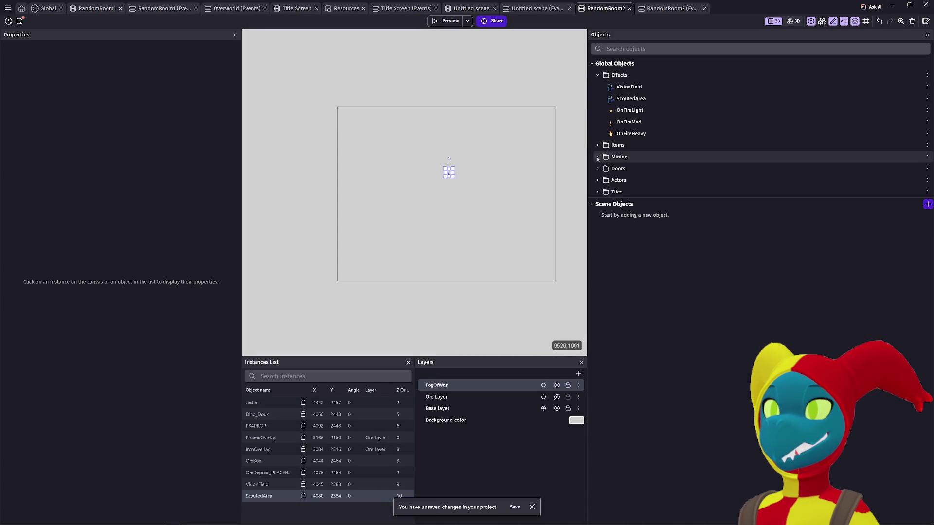
click(598, 192)
click(623, 250)
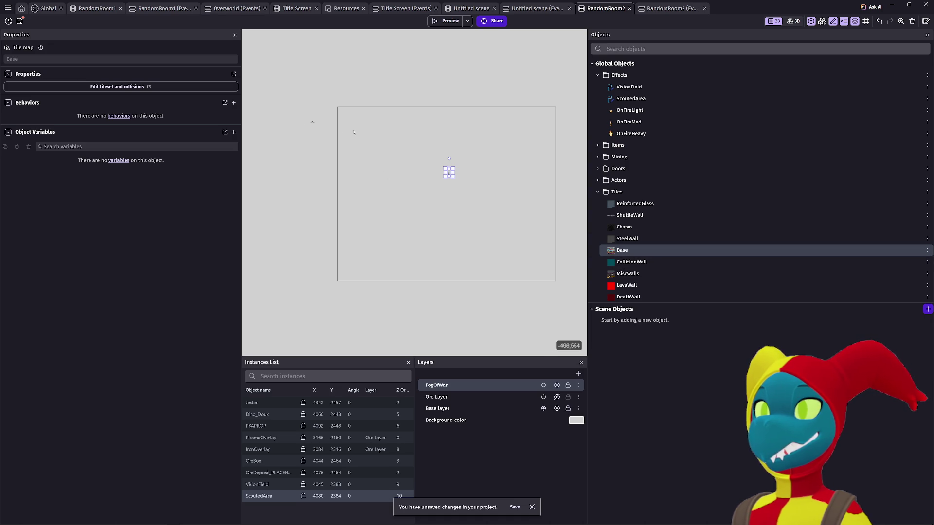
- Place a Base tile map instance in the RandomRoom2 scene
scroll(432, 167, up, 3)
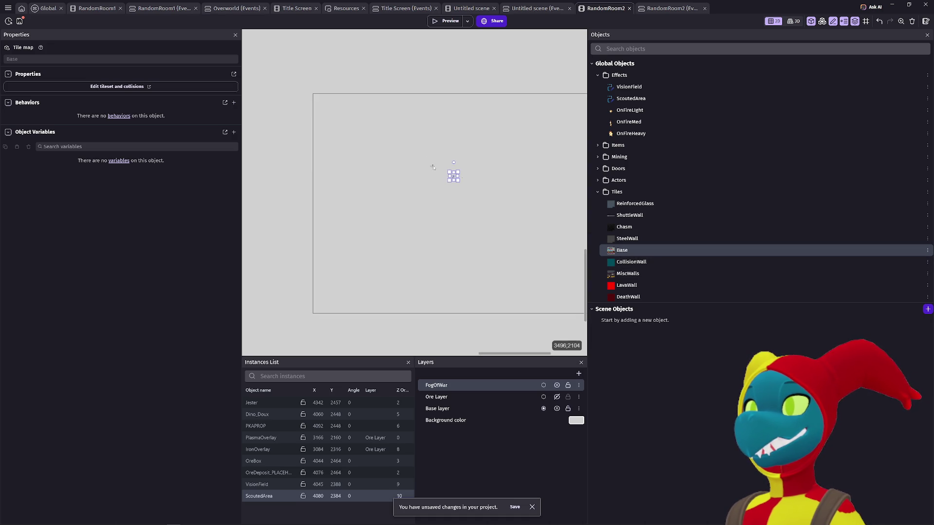
scroll(446, 173, up, 3)
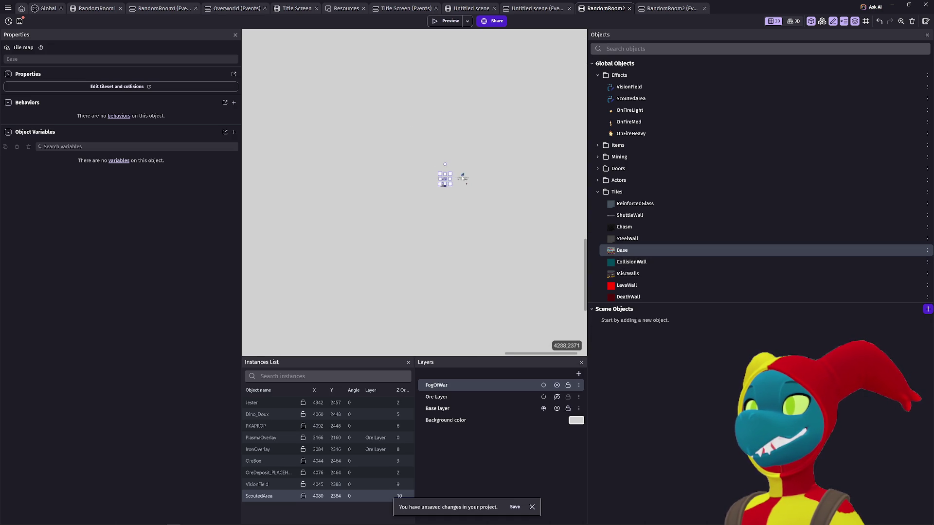
scroll(469, 186, up, 3)
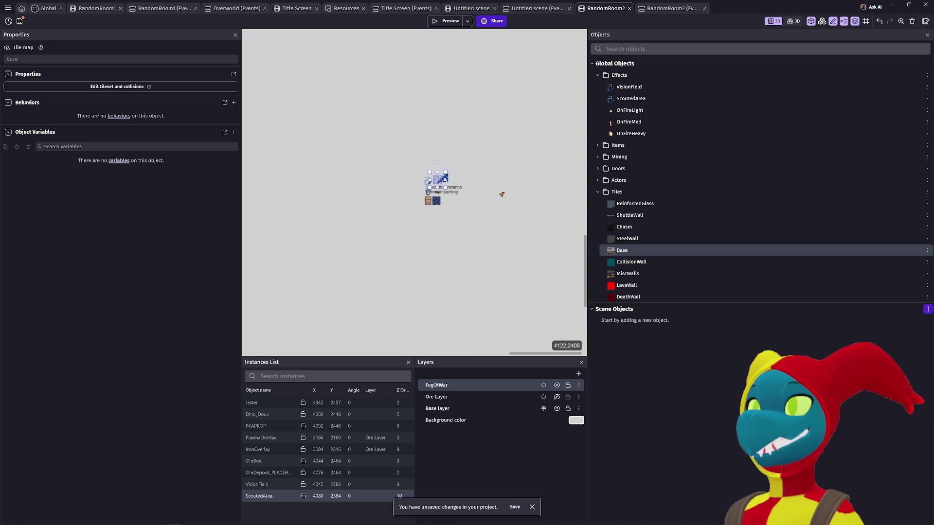
scroll(444, 171, up, 4)
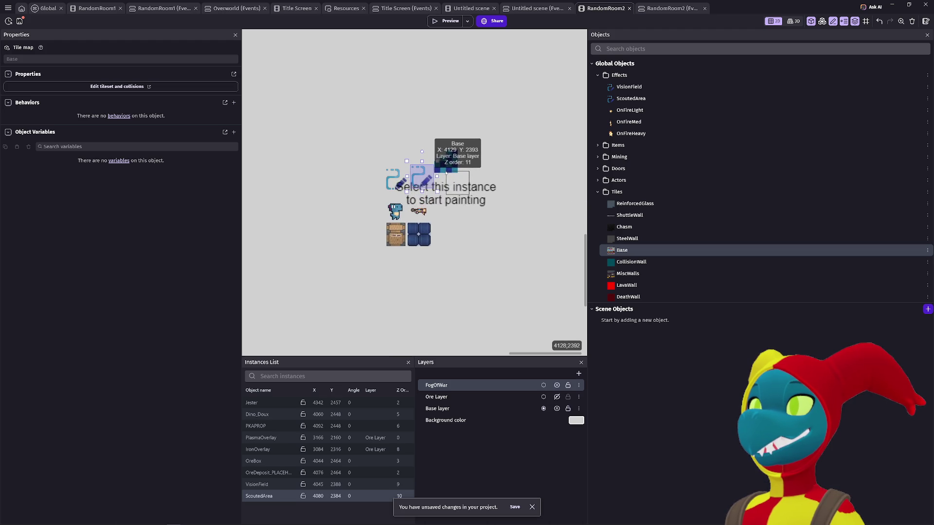
click(442, 169)
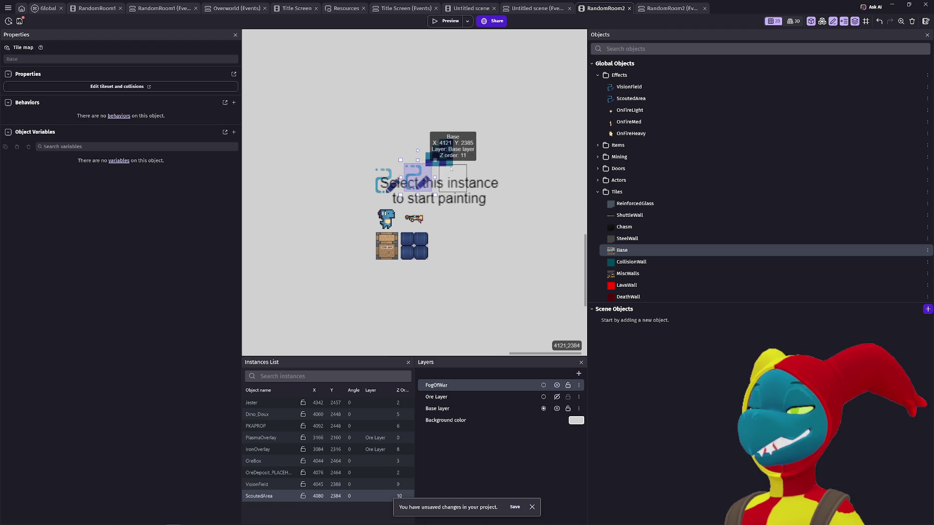
- Show the grid over the scene and snap VisionField onto it at 4032, 2400
click(866, 21)
click(888, 41)
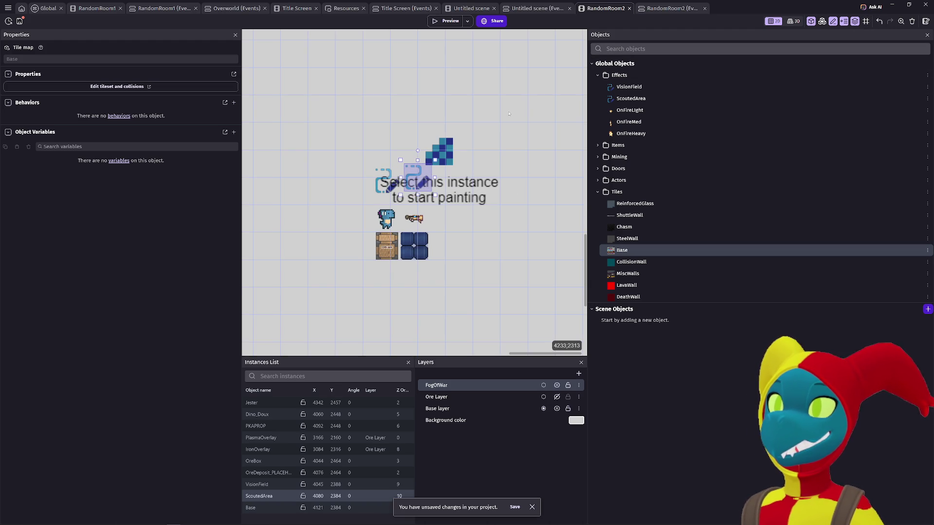
drag(395, 179, 375, 214)
- Snap Dino_Doux, OreBox and the Base tile map onto grid positions
mouse_move(395, 248)
mouse_down()
mouse_move(387, 248)
mouse_move(407, 246)
mouse_move(411, 220)
mouse_up()
click(441, 158)
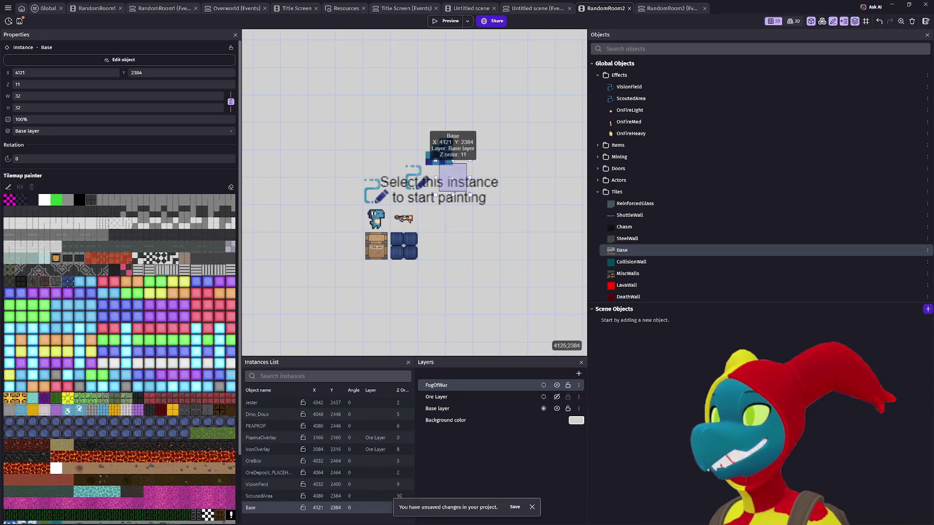
mouse_move(457, 198)
mouse_down()
mouse_move(463, 209)
mouse_move(415, 193)
mouse_up()
click(427, 192)
click(437, 197)
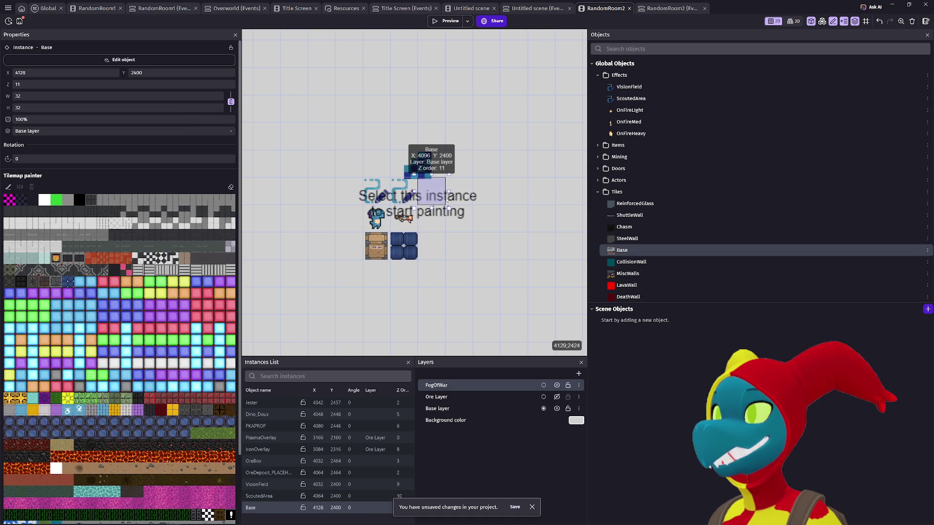
- Move Jester beside the other objects, resize it to 32×32, and nudge it to 4176, 2448
scroll(438, 195, down, 5)
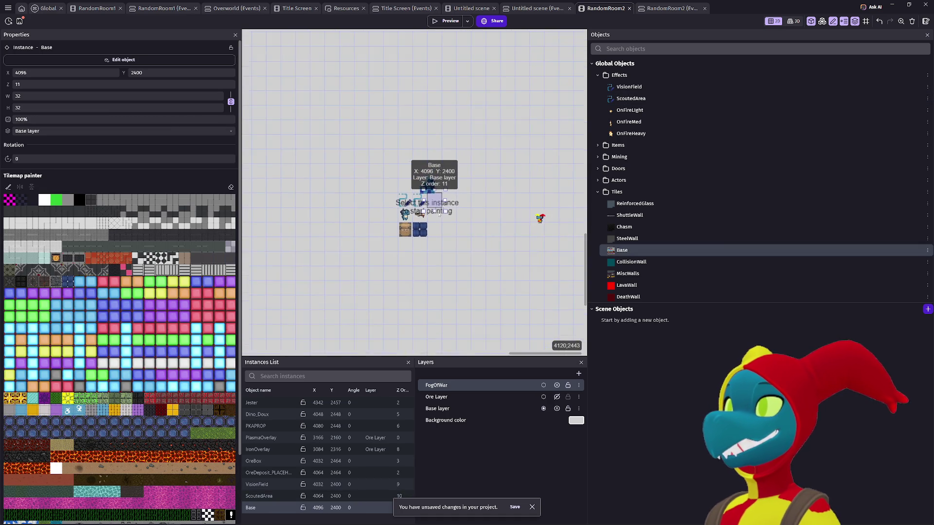
drag(511, 217, 456, 213)
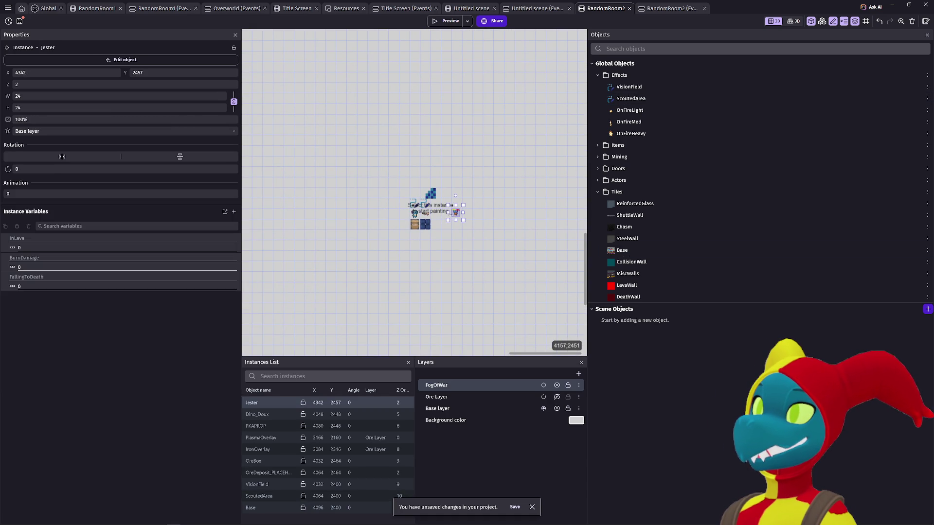
double_click(19, 96)
text(32)
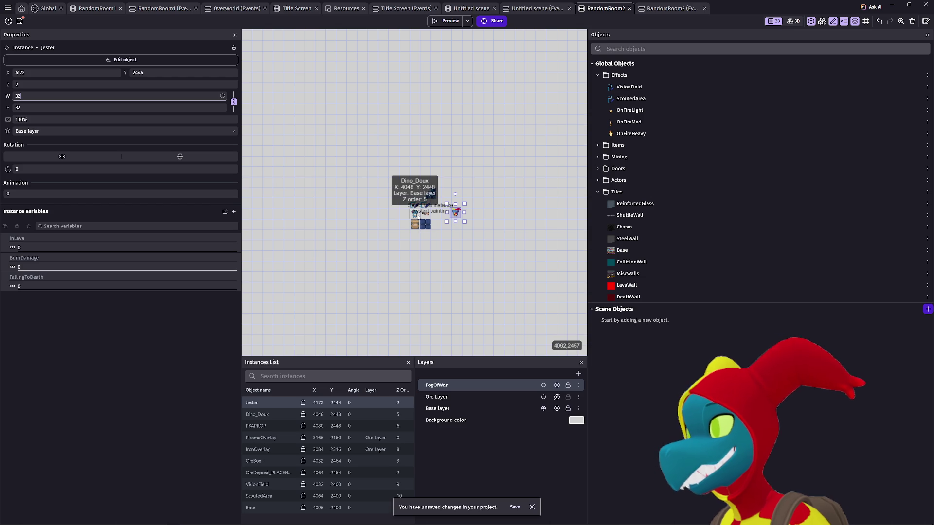
click(421, 214)
drag(451, 217, 453, 216)
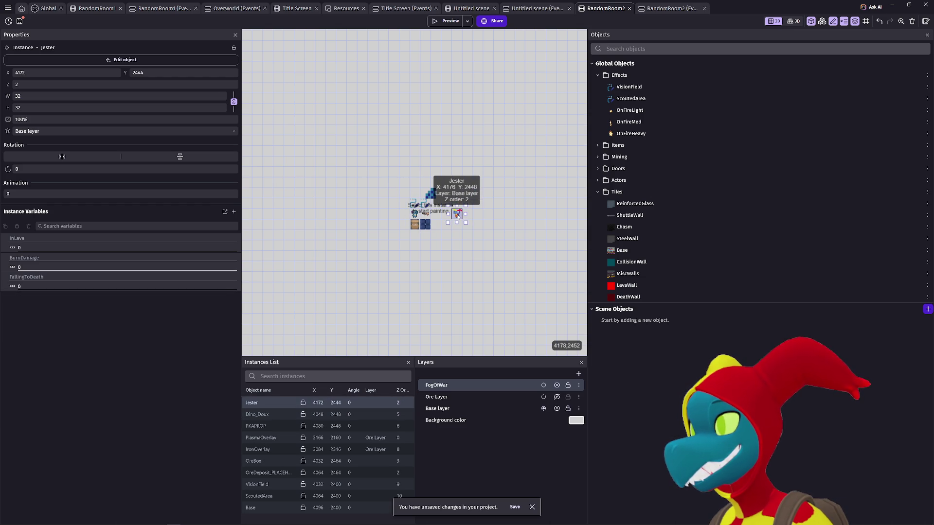
click(437, 205)
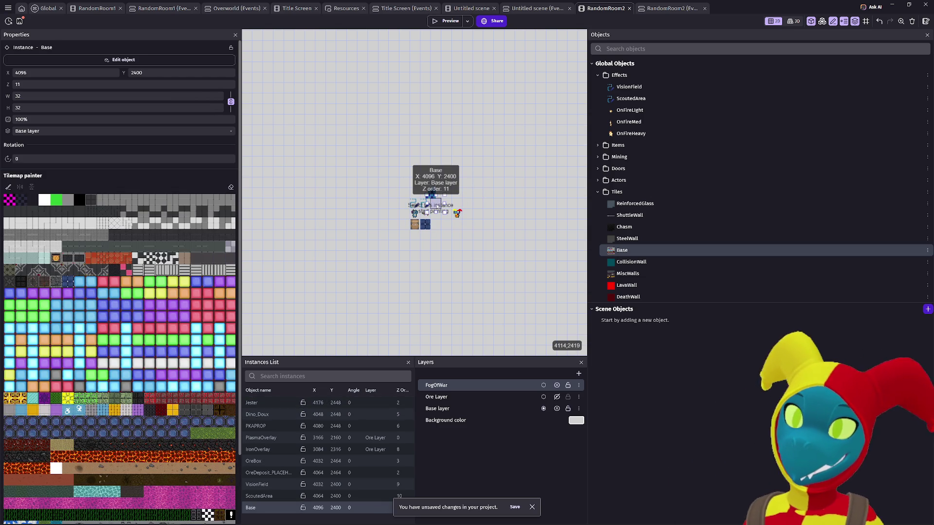
scroll(437, 206, down, 3)
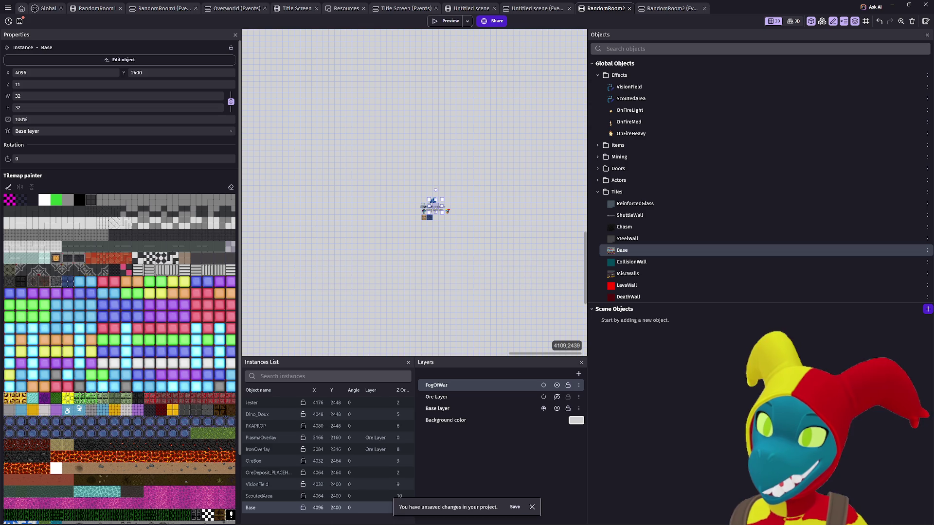
- Paint a trial patch of dark rock floor tiles at the scene corner, then undo it
scroll(430, 204, right, 1)
scroll(347, 201, left, 3)
scroll(317, 216, down, 3)
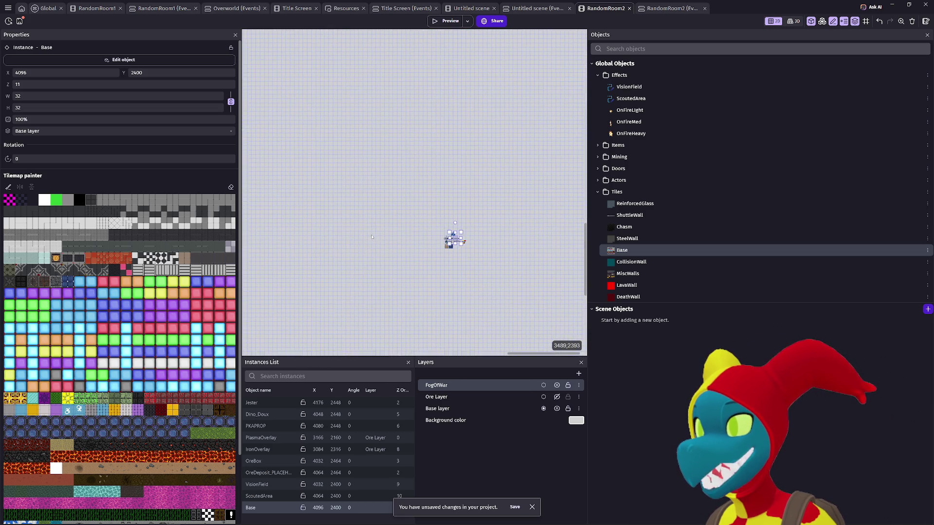
scroll(317, 215, up, 4)
scroll(317, 215, left, 5)
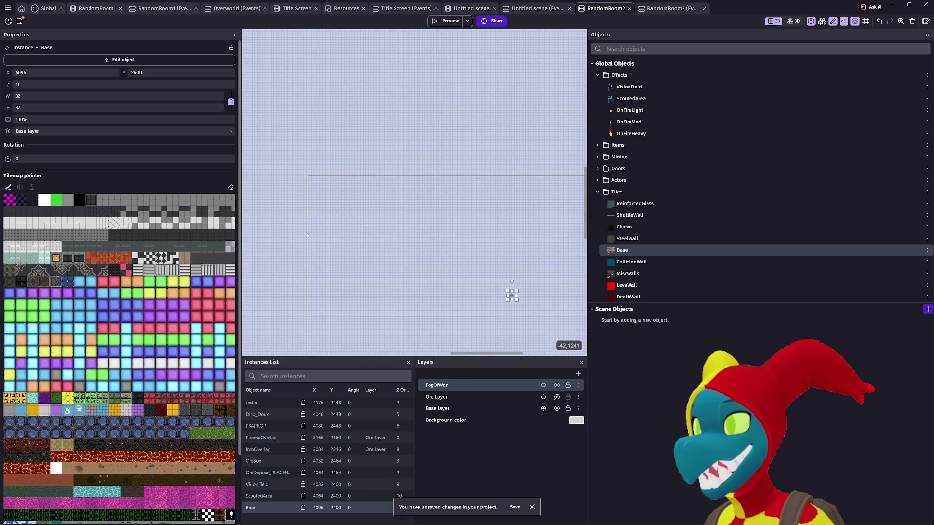
scroll(373, 230, up, 5)
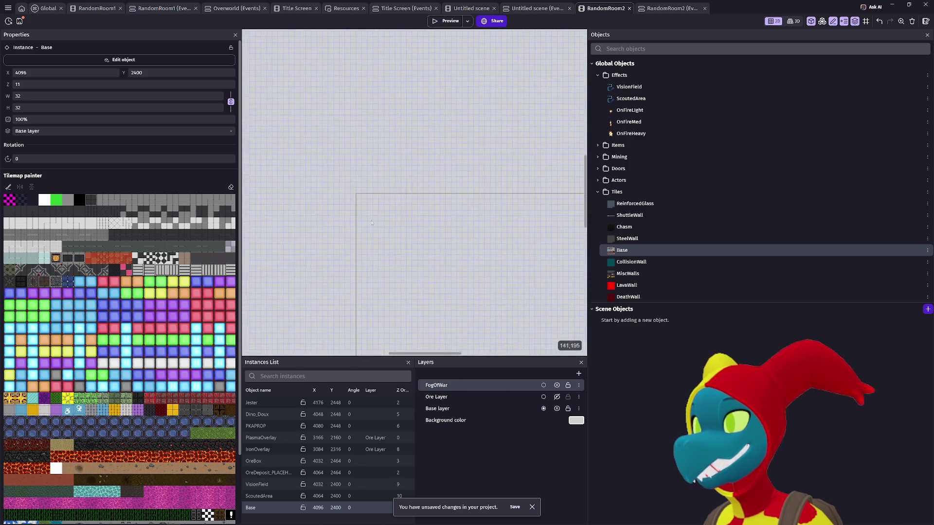
scroll(415, 217, up, 3)
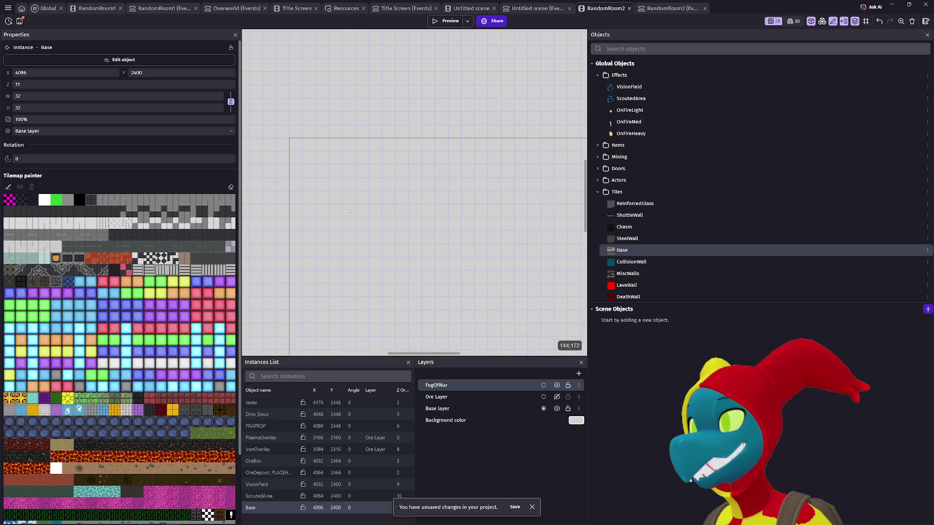
click(79, 445)
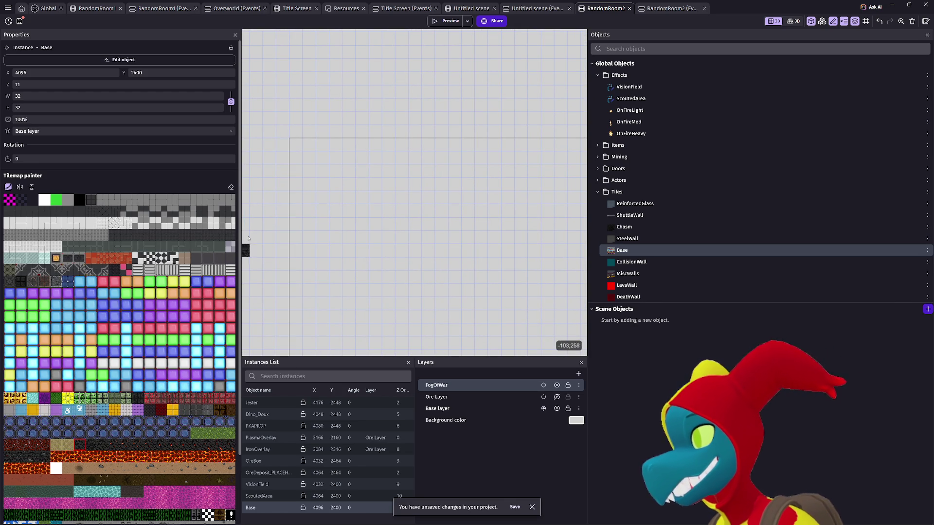
click(322, 170)
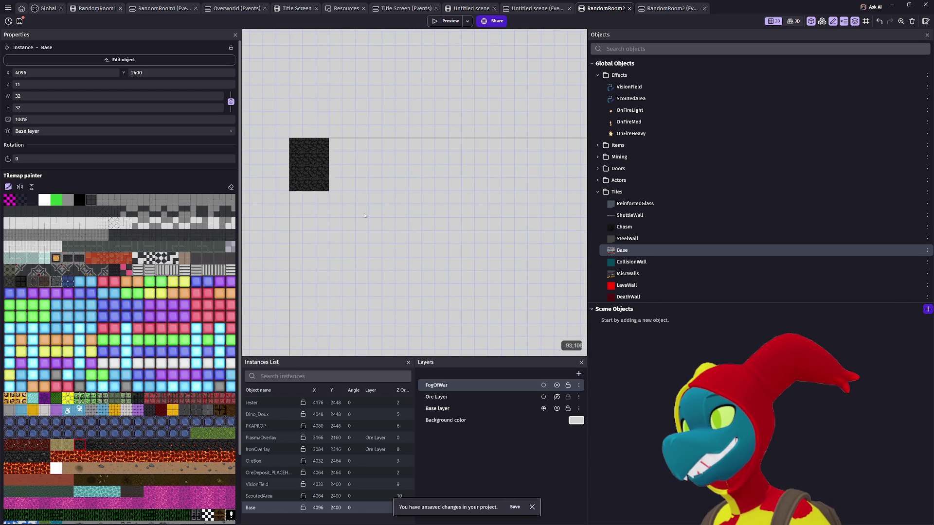
scroll(340, 196, down, 5)
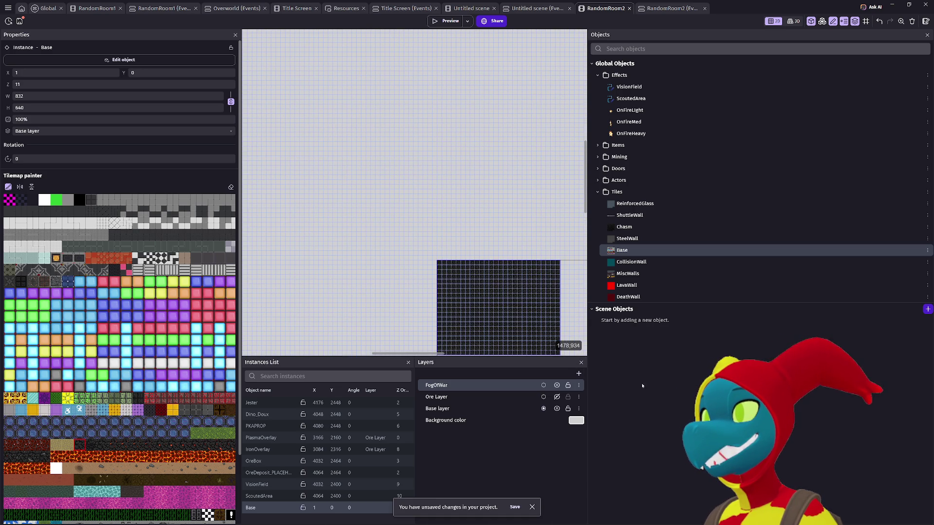
drag(537, 318, 429, 236)
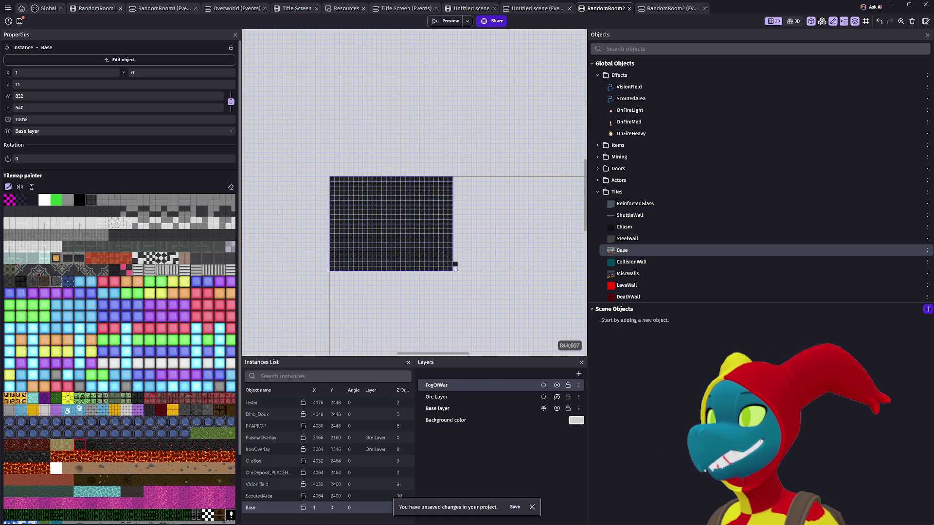
scroll(454, 268, down, 5)
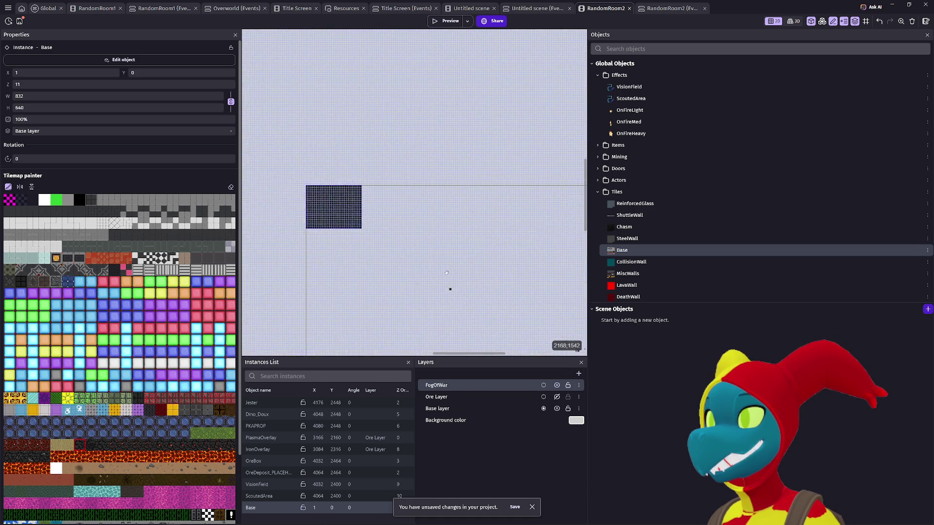
drag(450, 291, 365, 204)
key(ctrl+z)
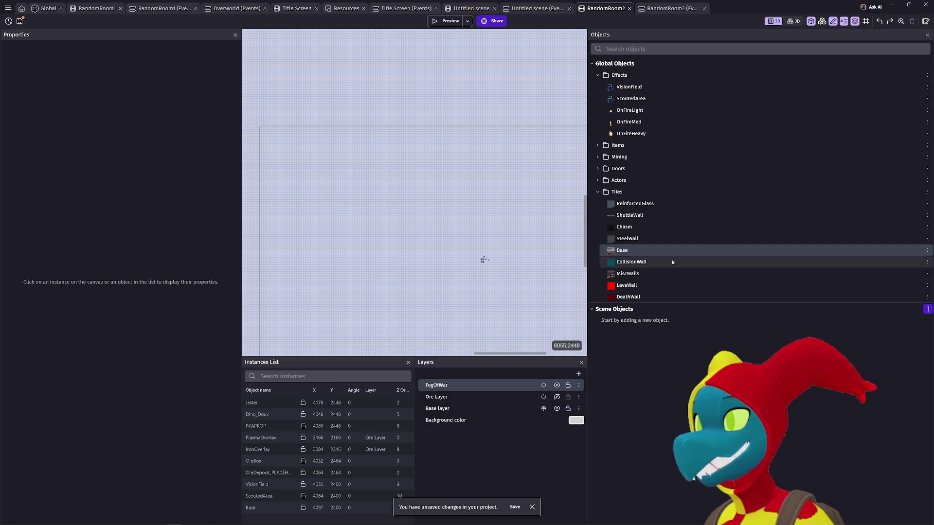
- Reselect the Base tilemap and paint dark rock tiles from the scene's top-left corner
click(646, 254)
drag(481, 260, 498, 252)
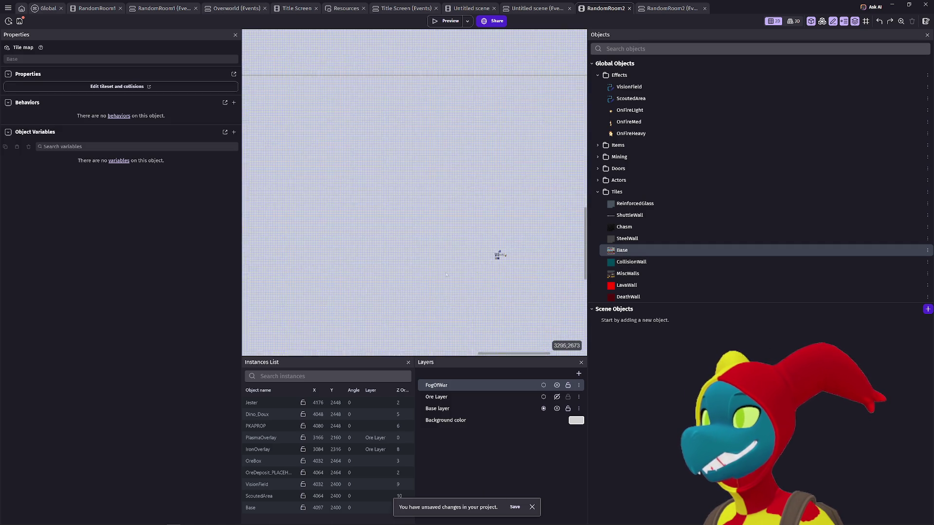
click(501, 250)
right_click(320, 239)
click(327, 221)
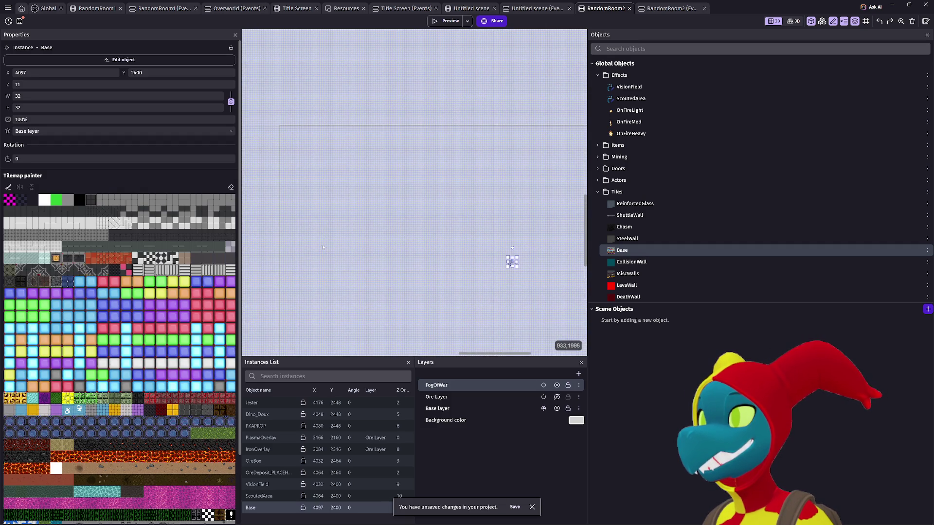
click(84, 444)
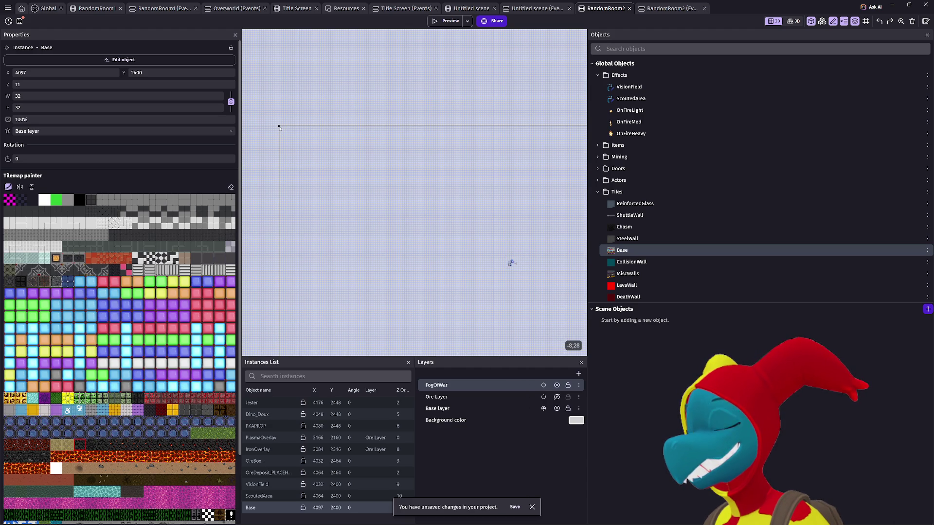
mouse_move(281, 128)
mouse_down()
mouse_move(396, 220)
mouse_move(586, 304)
mouse_move(568, 339)
mouse_up()
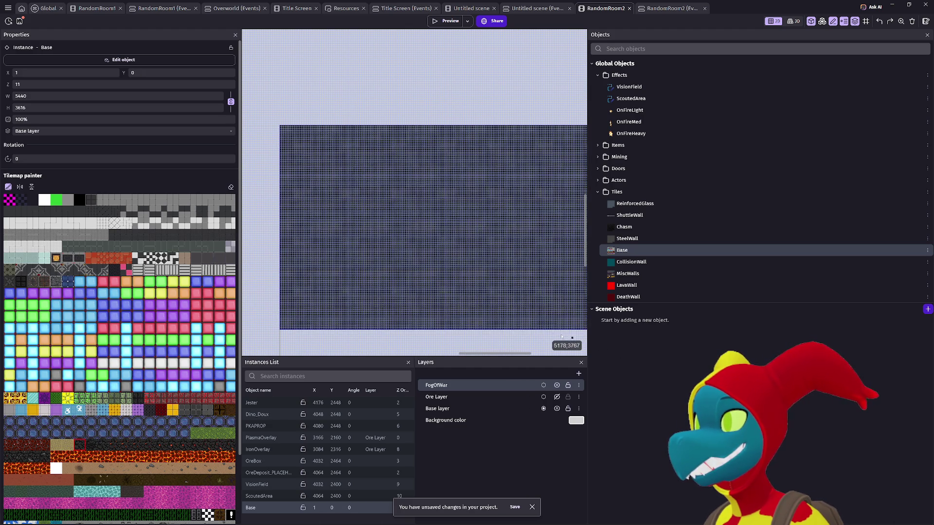
- Extend the dark tiles down, right and into the gaps until Base is 8000×6400, then preview
scroll(543, 331, down, 5)
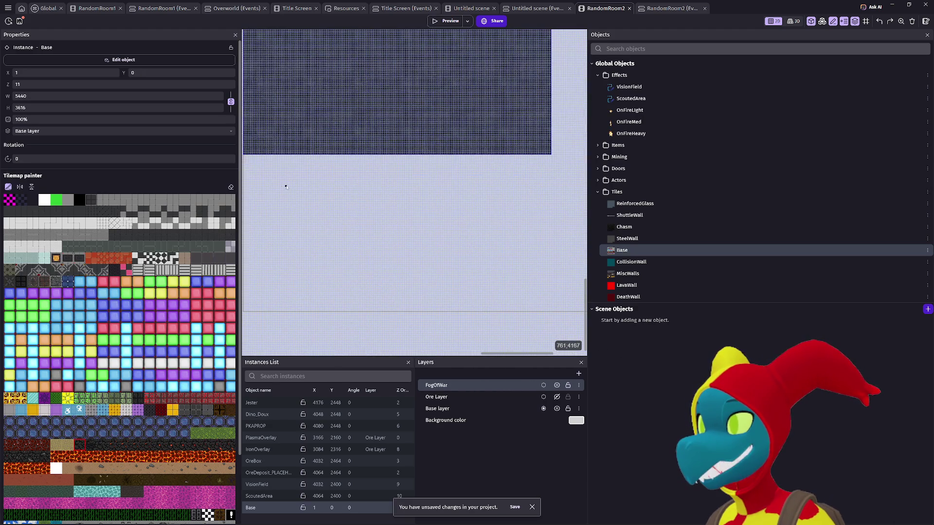
mouse_move(257, 152)
mouse_down()
mouse_move(589, 281)
mouse_move(562, 311)
mouse_up()
scroll(376, 313, right, 5)
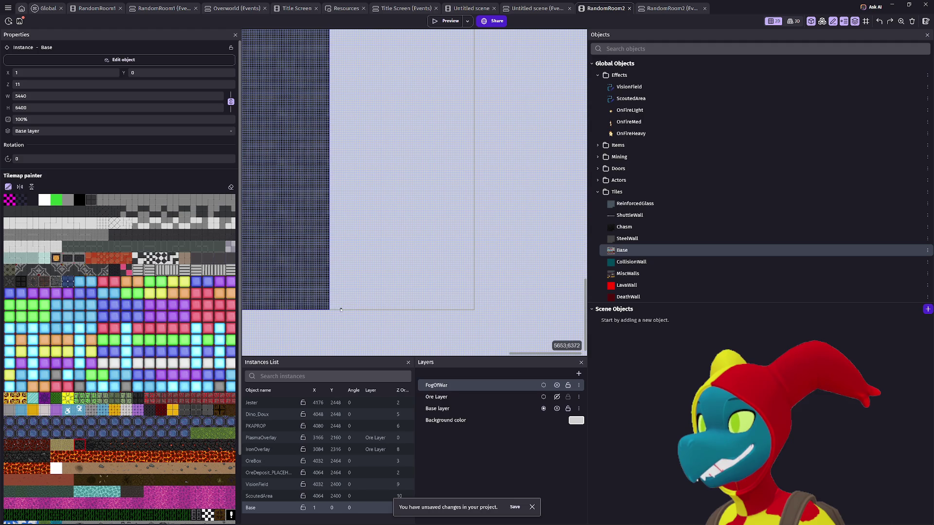
mouse_move(330, 310)
mouse_down()
mouse_move(400, 232)
mouse_move(473, 63)
mouse_up()
scroll(458, 266, up, 2)
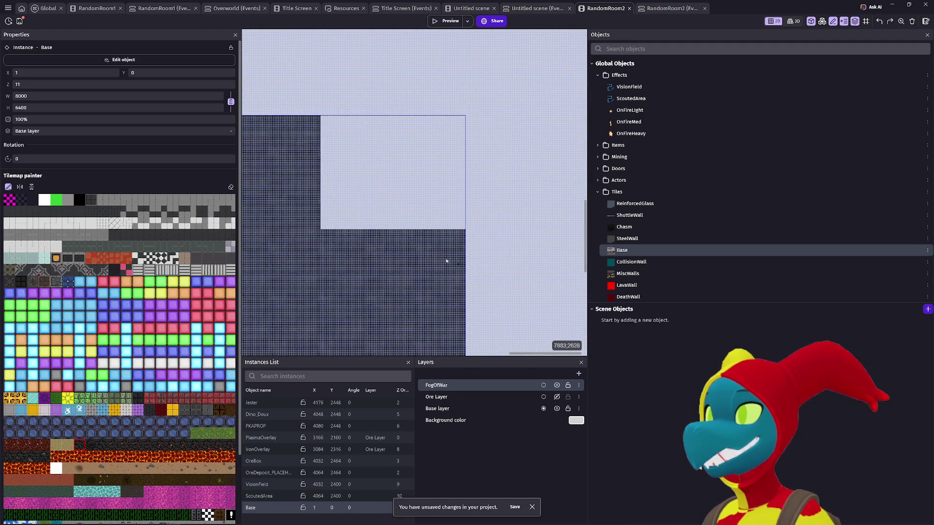
drag(345, 206, 464, 118)
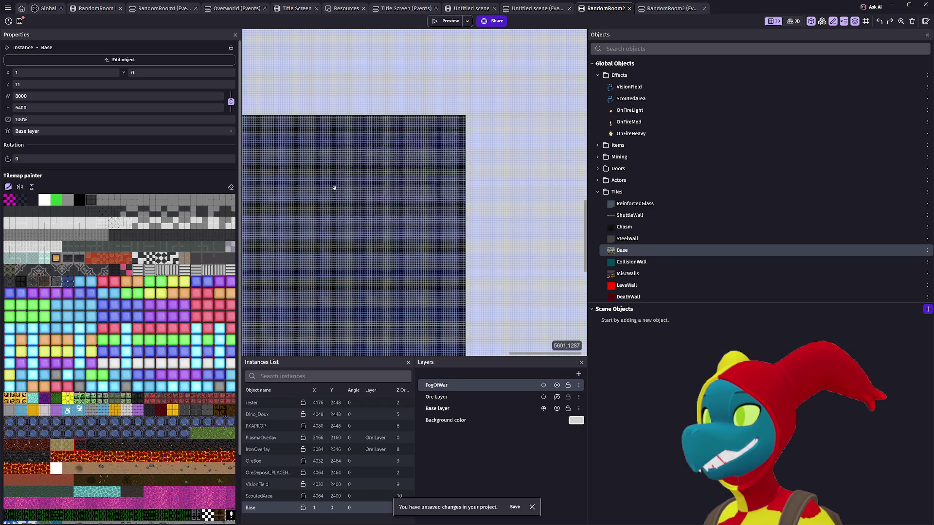
scroll(500, 58, down, 1)
click(449, 21)
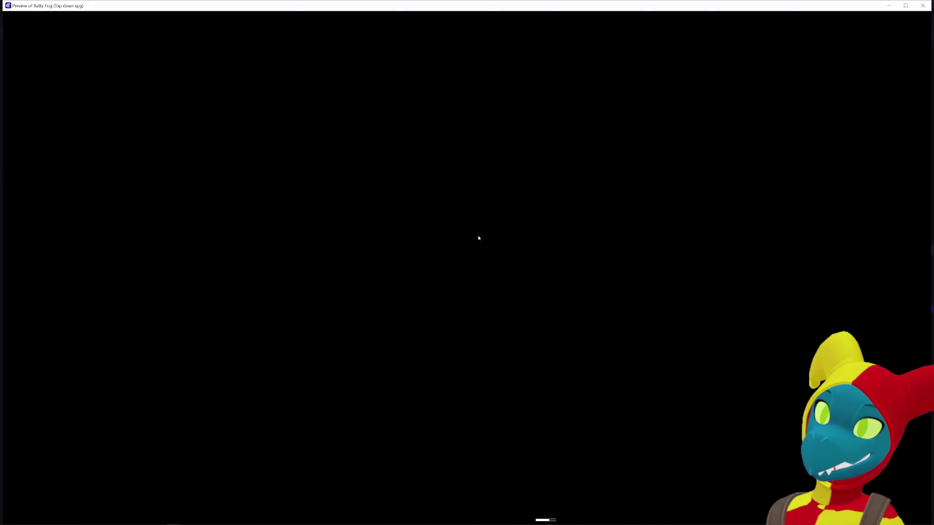
- Walk the character around in the preview to check the camera stays centred
key(d)
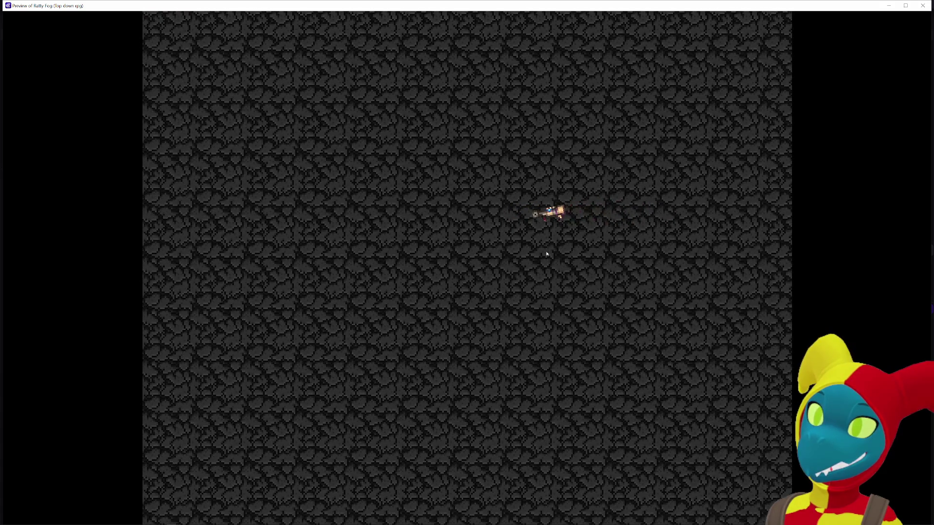
key(w)
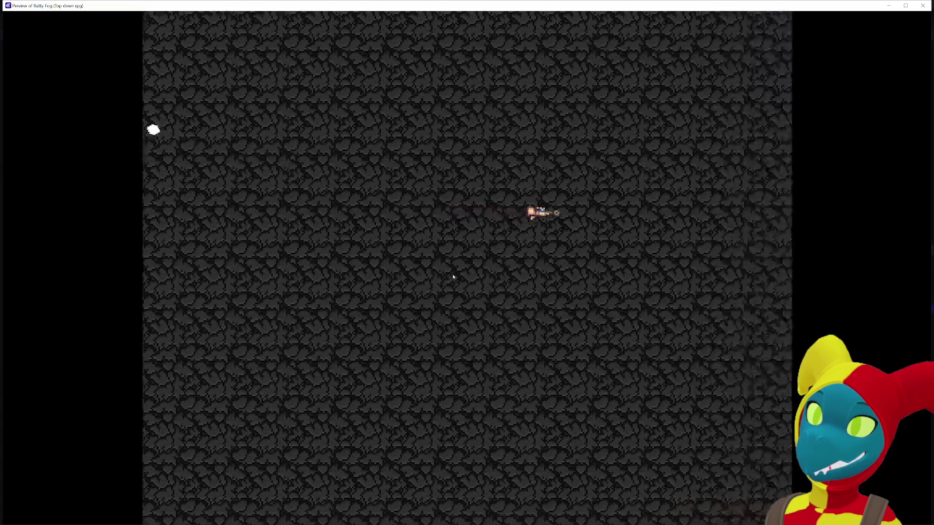
key(s)
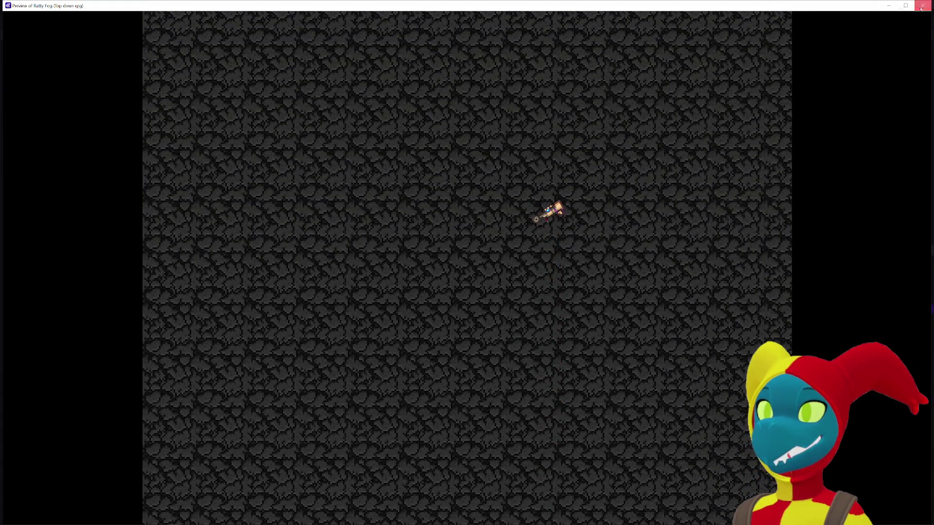
click(921, 6)
- Set the Base tilemap's Z to 0 and preview the game again
scroll(478, 240, down, 5)
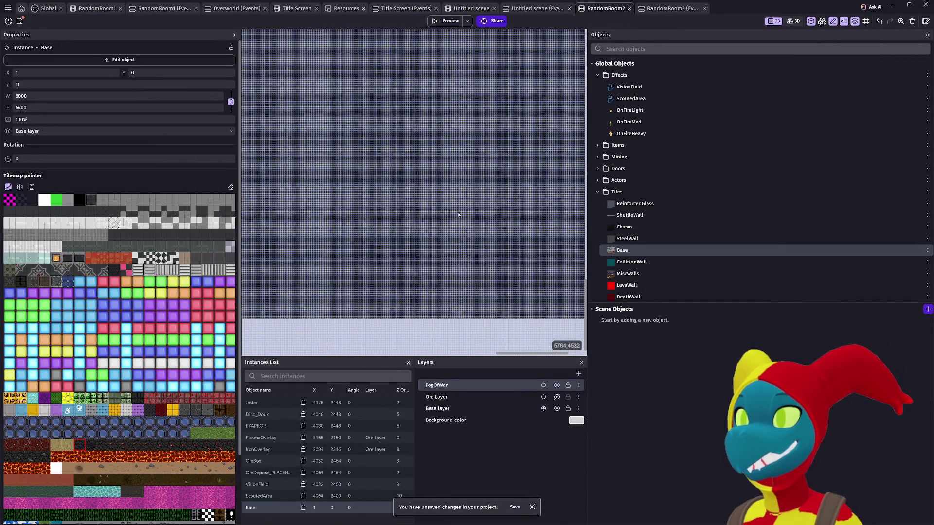
double_click(24, 85)
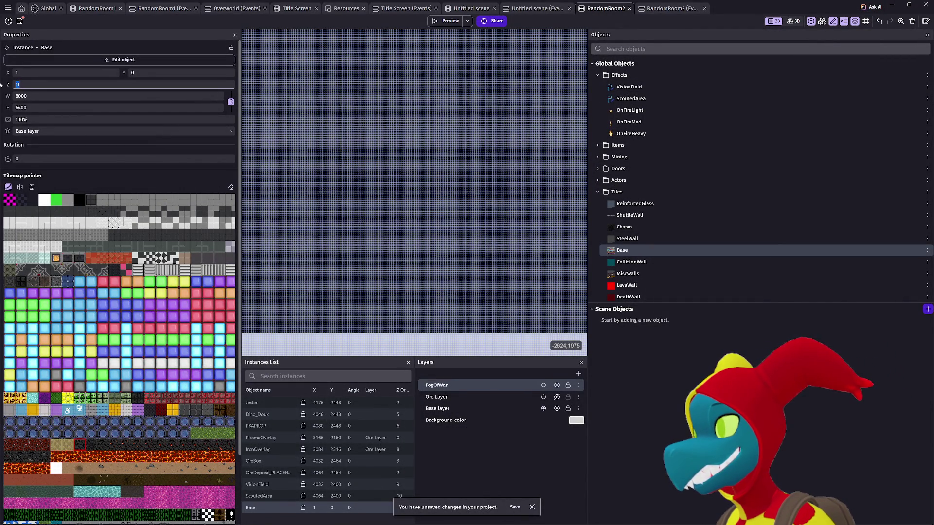
text(0)
scroll(439, 100, up, 2)
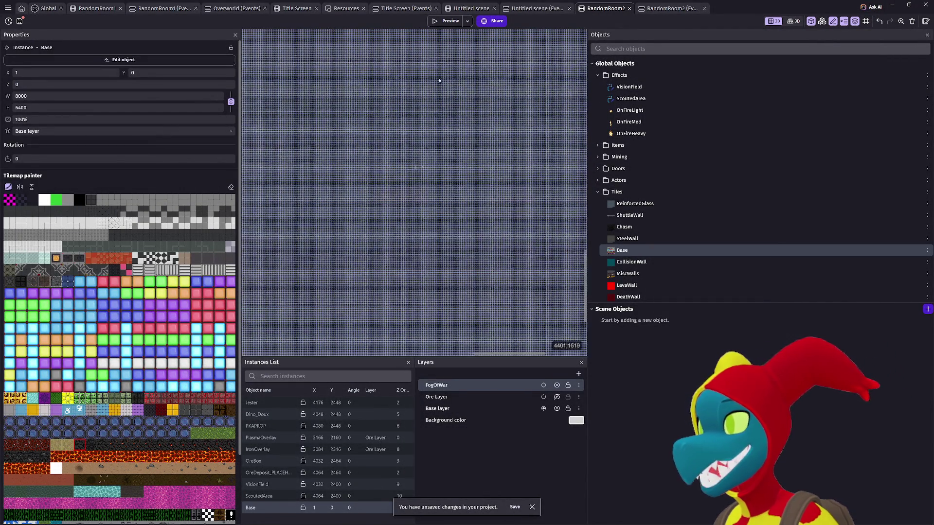
click(444, 21)
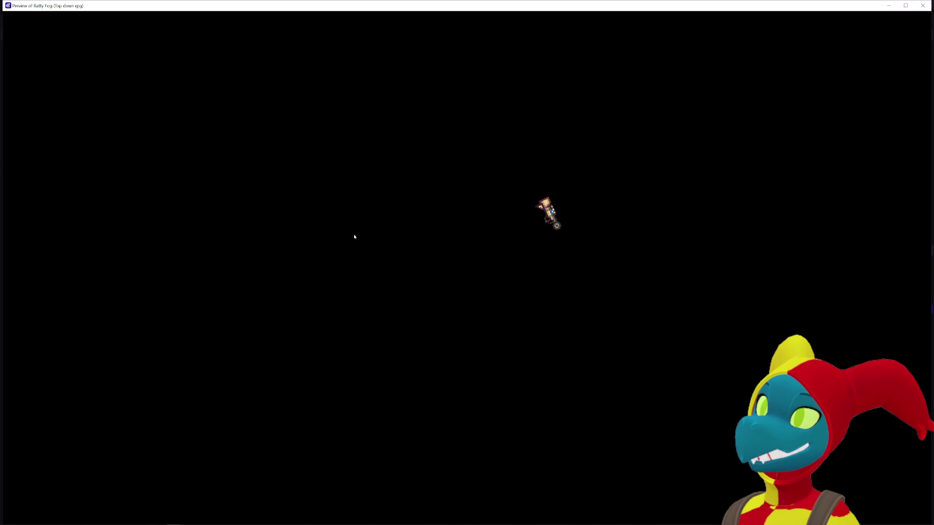
key(alt+F4)
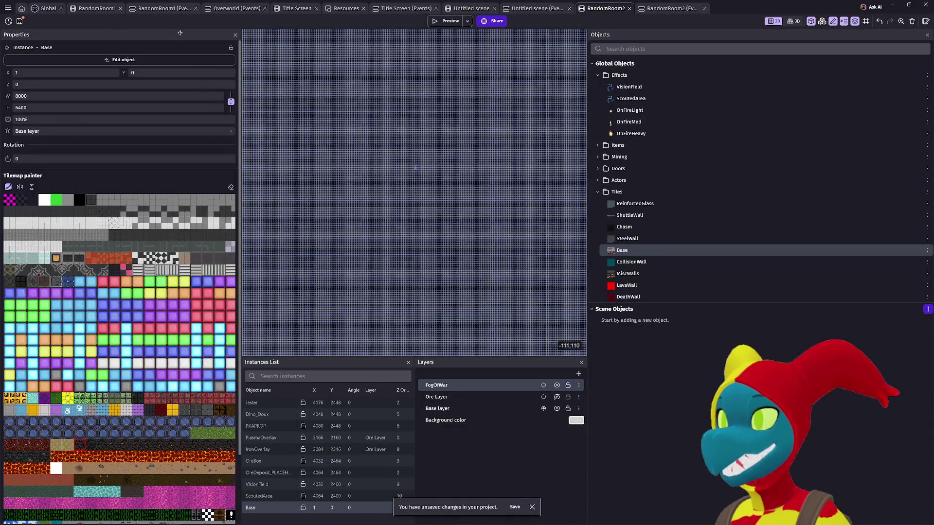
click(535, 9)
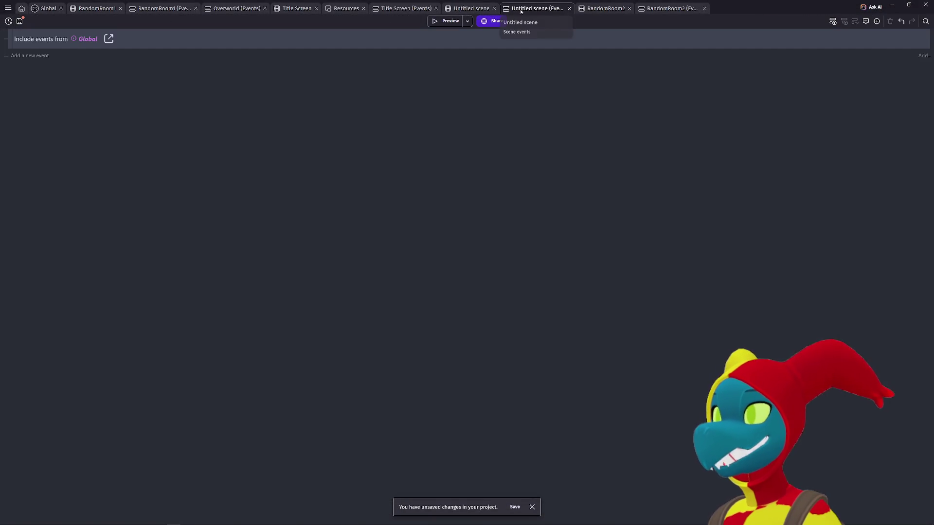
- Open the Global events sheet and move the RandomRoom2 tab next to it
click(598, 10)
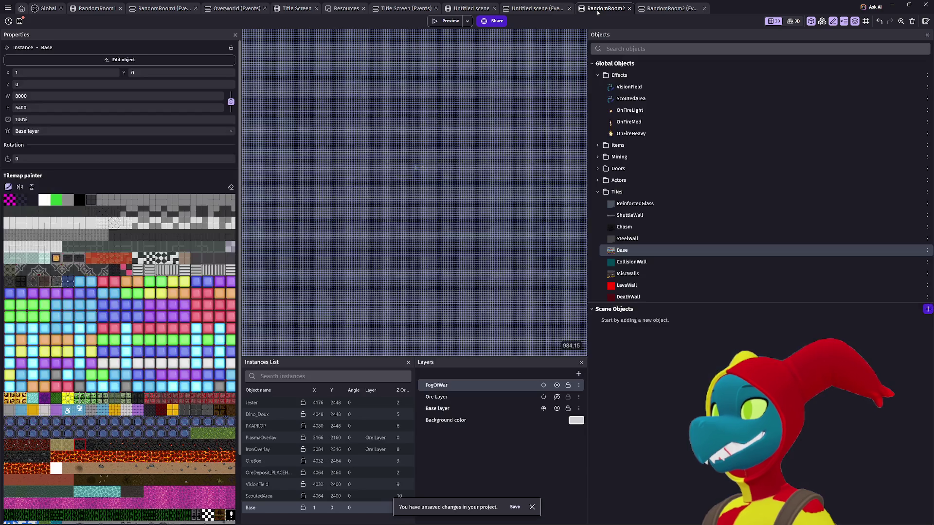
click(48, 8)
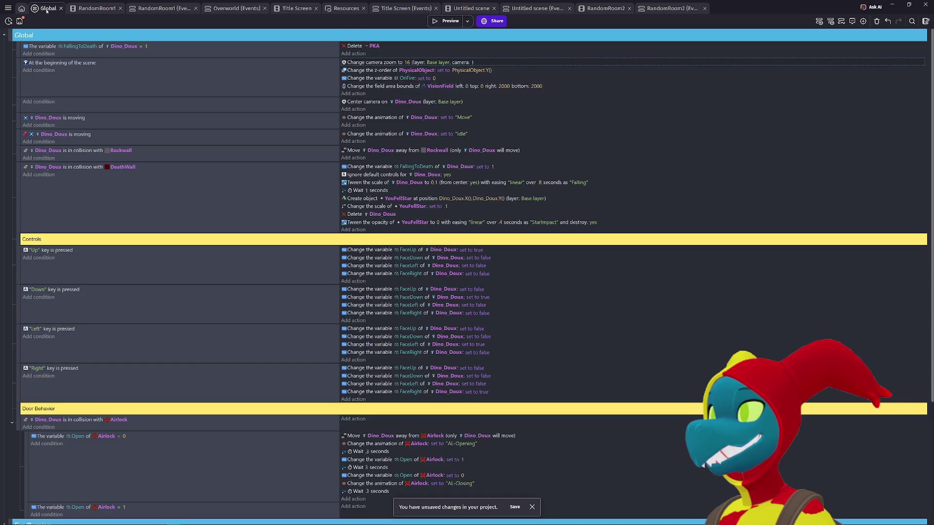
drag(610, 8, 60, 8)
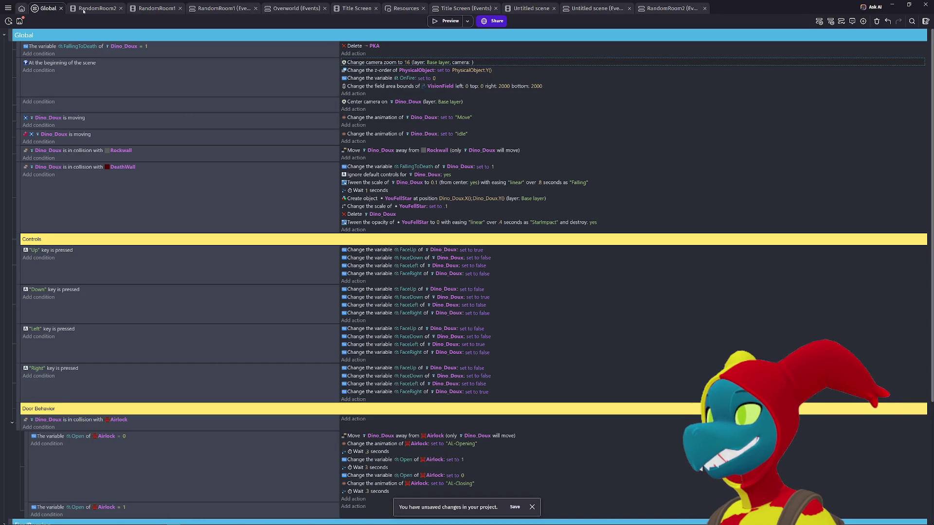
scroll(201, 138, down, 4)
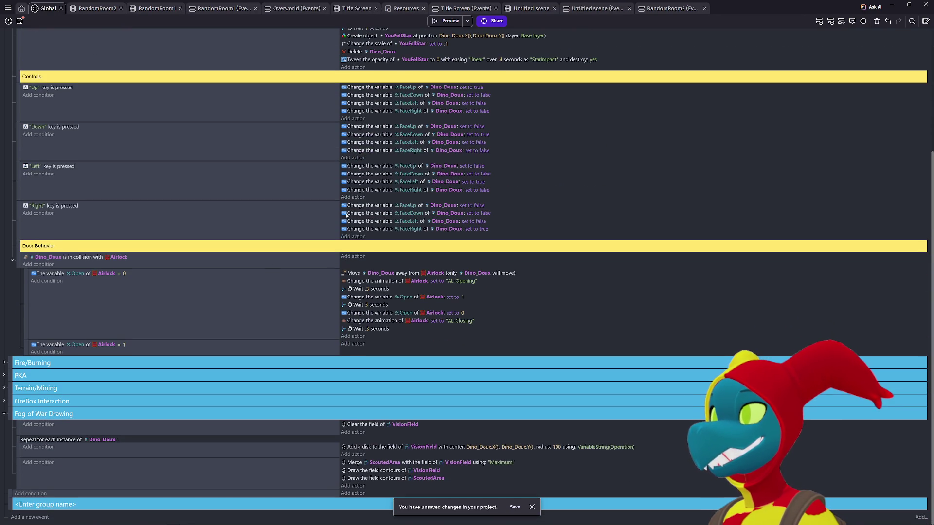
scroll(122, 346, up, 4)
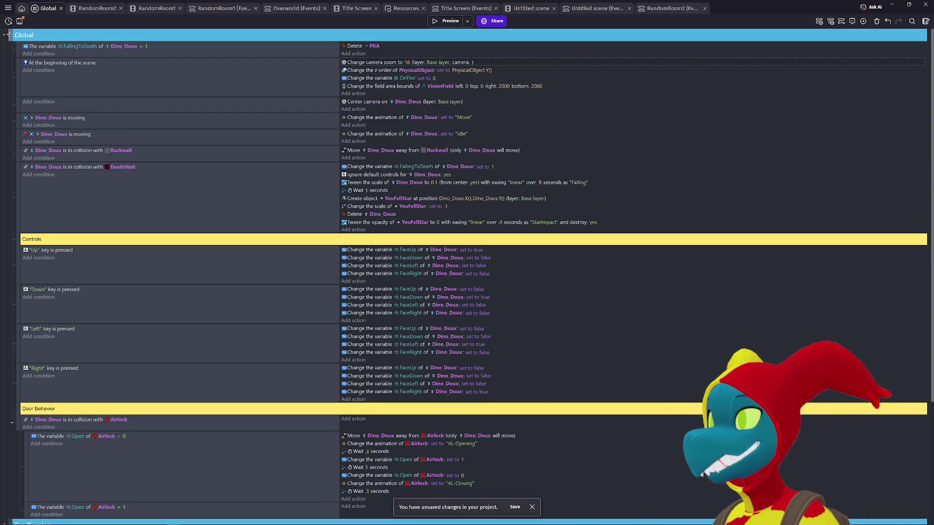
- Collapse the Global group and disable the Fog of War Drawing group
click(9, 34)
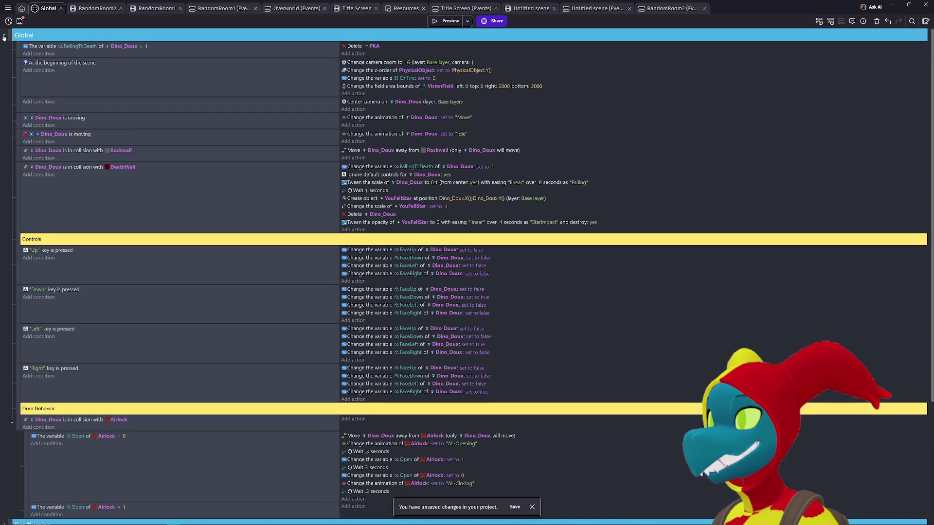
click(4, 36)
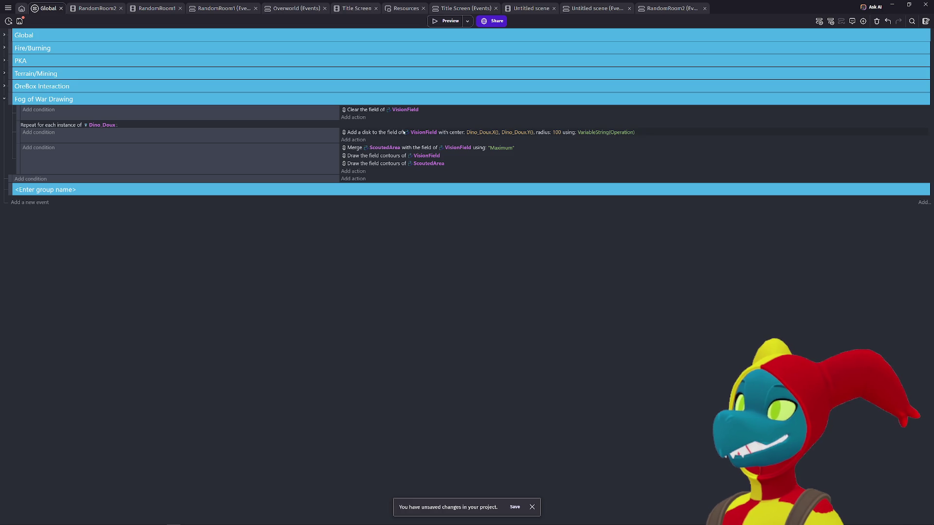
click(19, 101)
key(d)
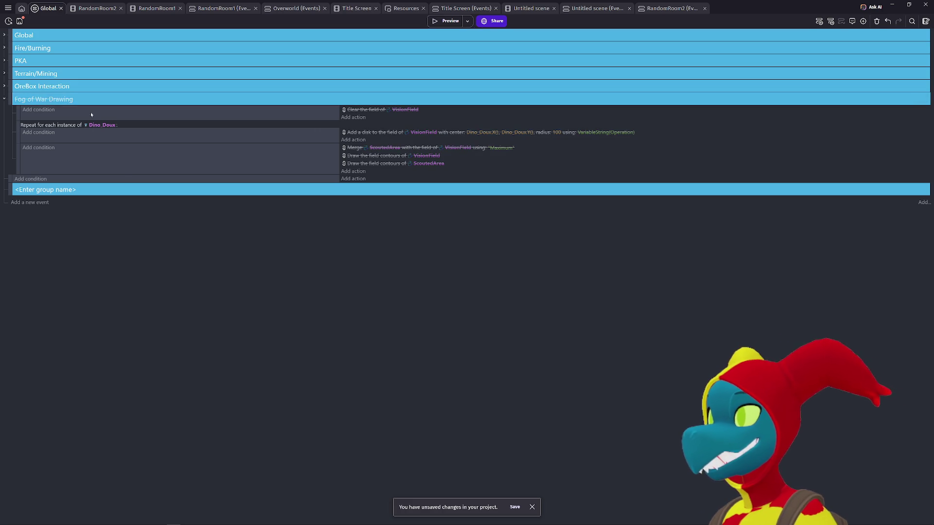
- Test-run the game without fog, walking the player to pick up the gun
click(446, 21)
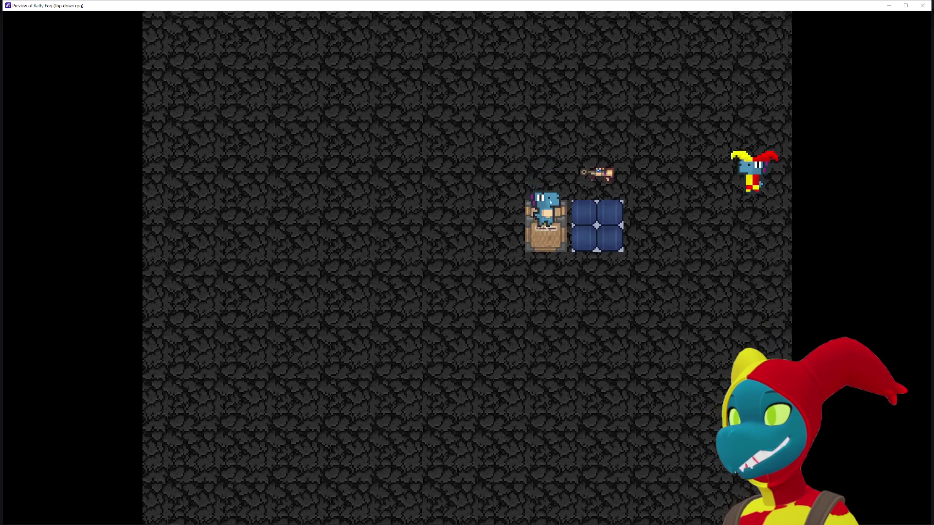
key(d)
key(s)
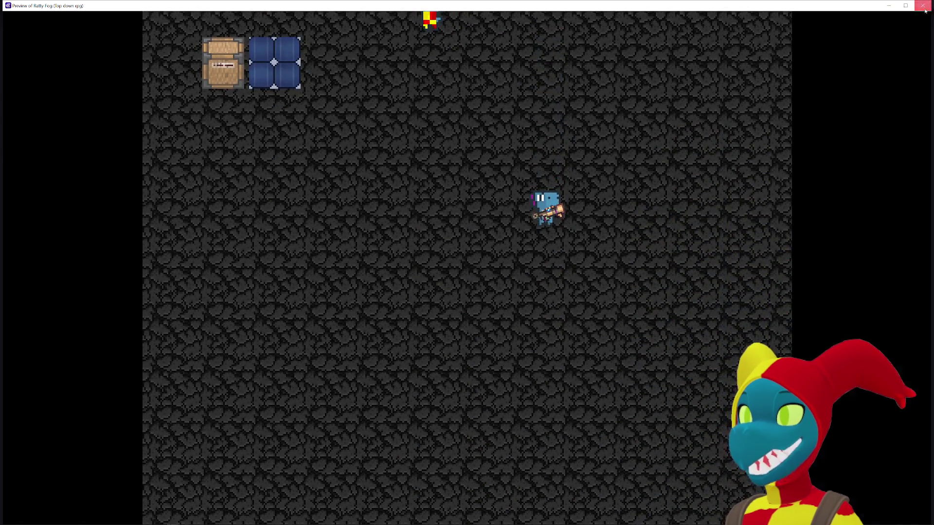
click(923, 6)
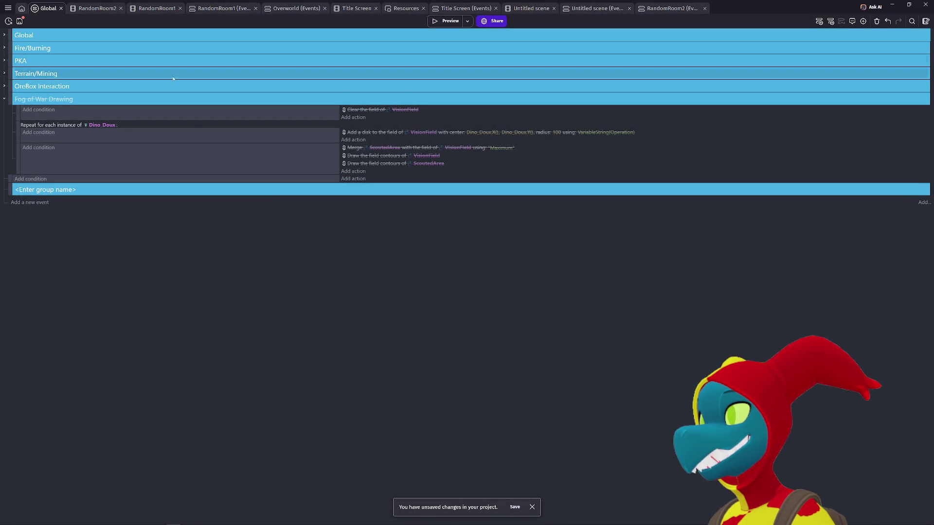
- Add a scene-start action centering the camera on Dino_Doux on the Base layer, then test-run
click(5, 36)
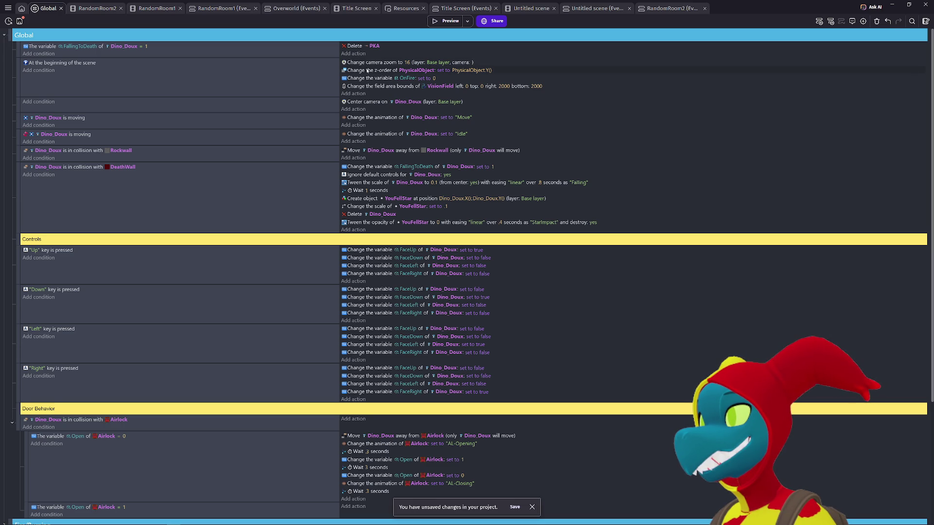
click(362, 94)
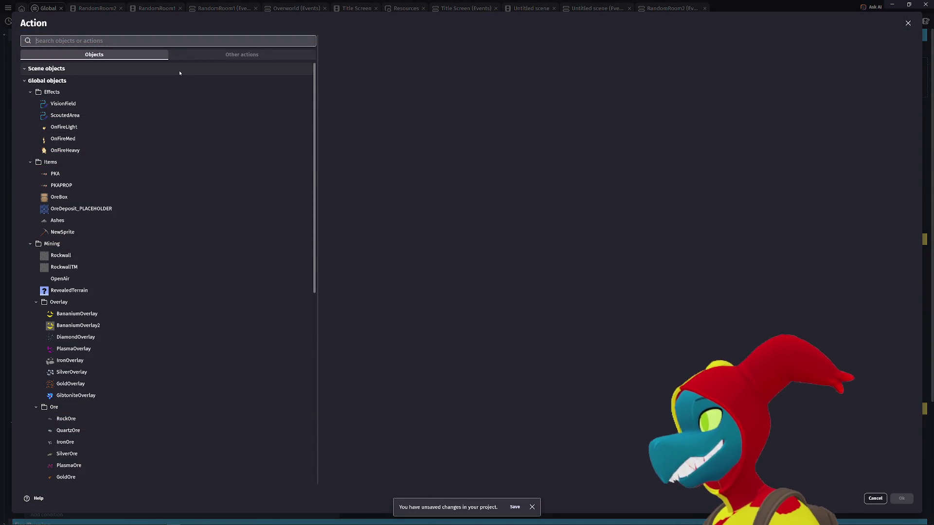
text(dino)
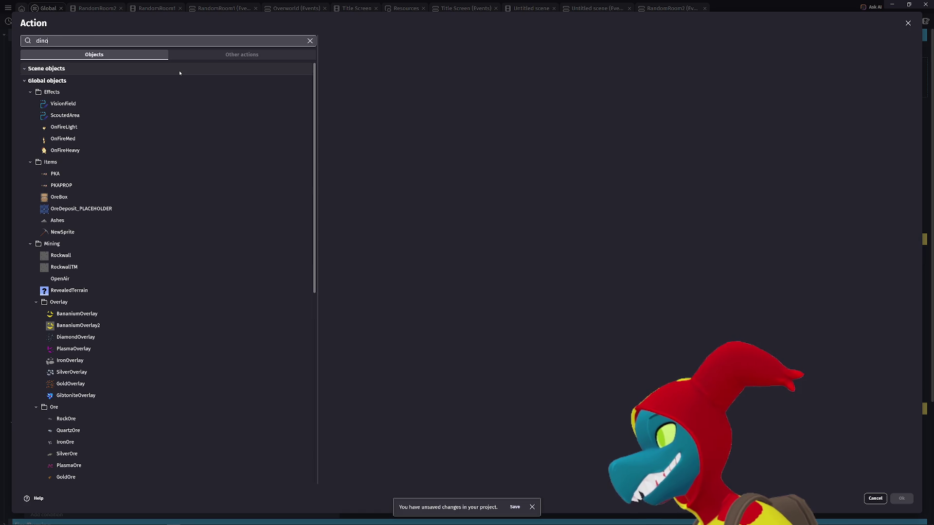
click(180, 76)
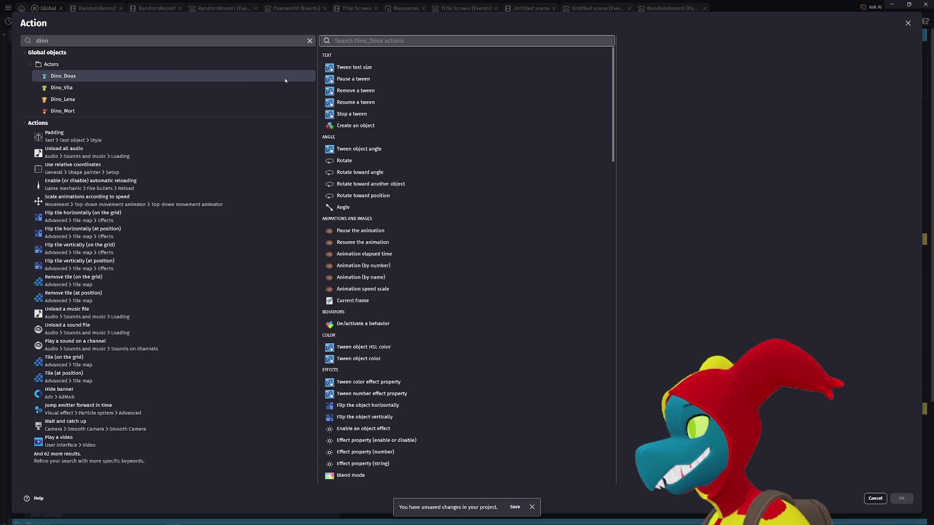
text(camera)
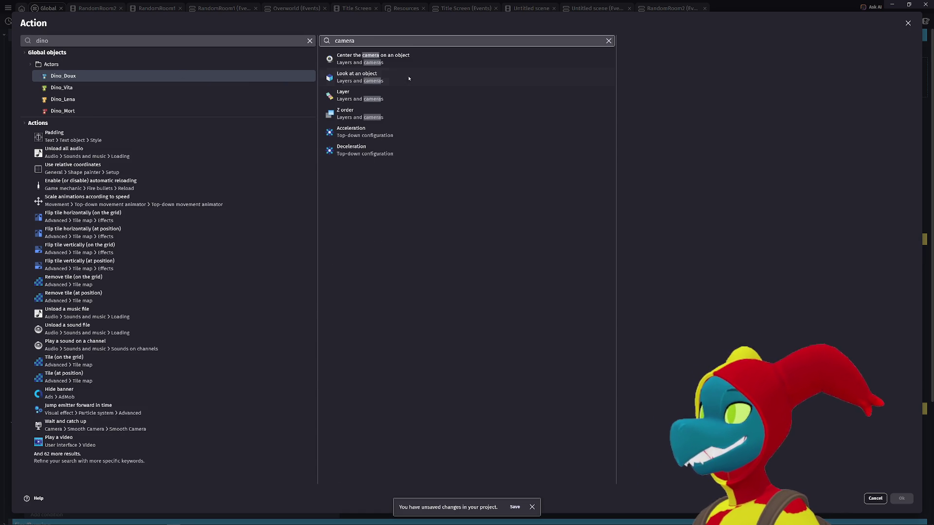
click(430, 57)
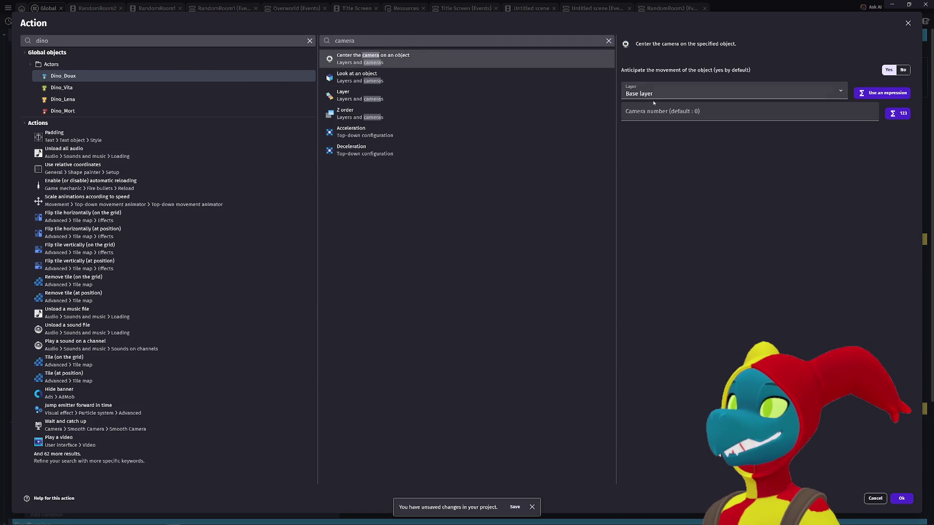
click(652, 115)
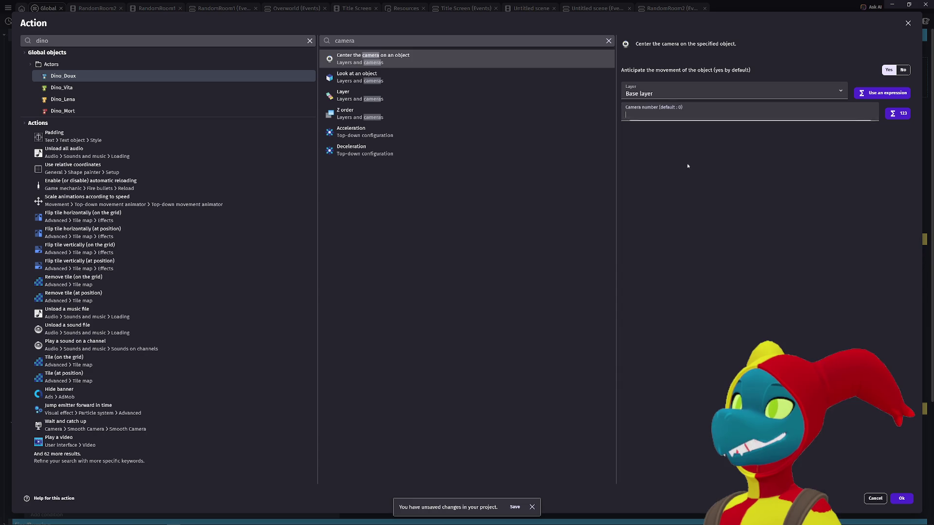
click(900, 500)
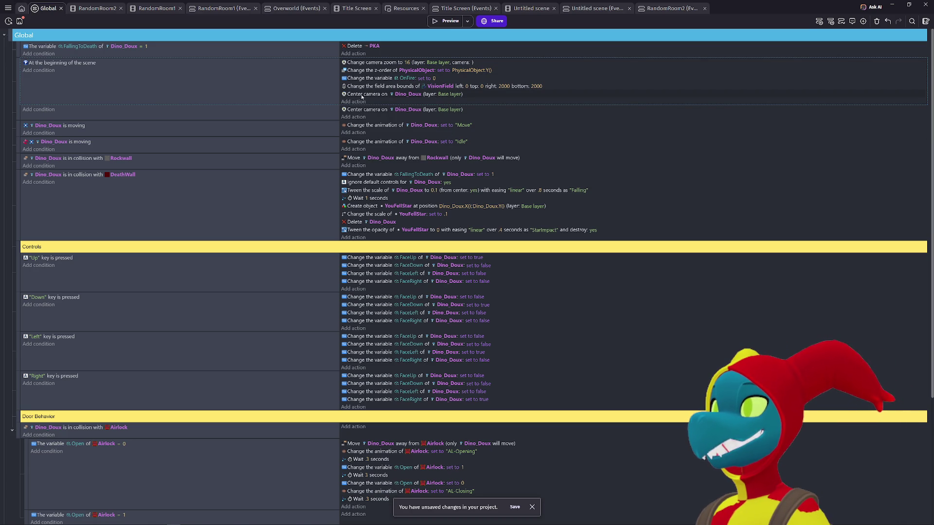
click(443, 21)
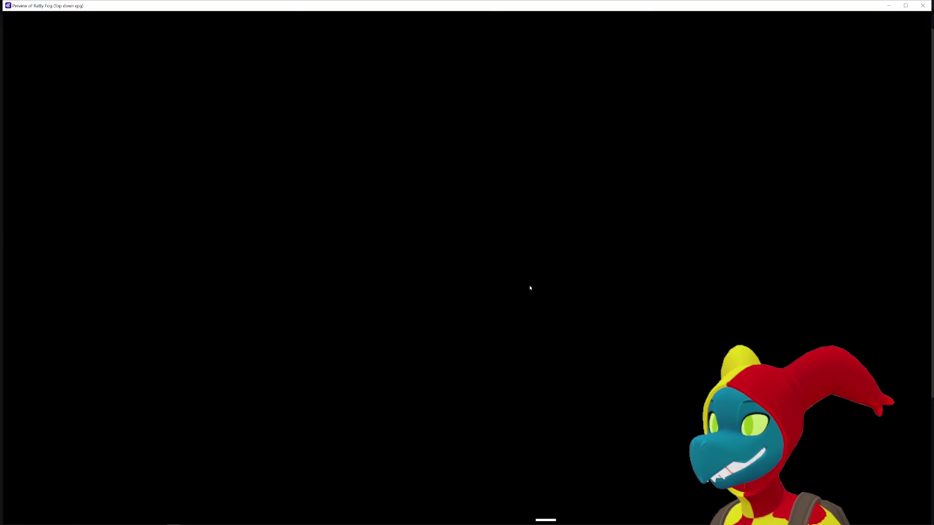
- Test camera following, move the center-camera action to the top of the list, and retest
key(Right)
key(Left)
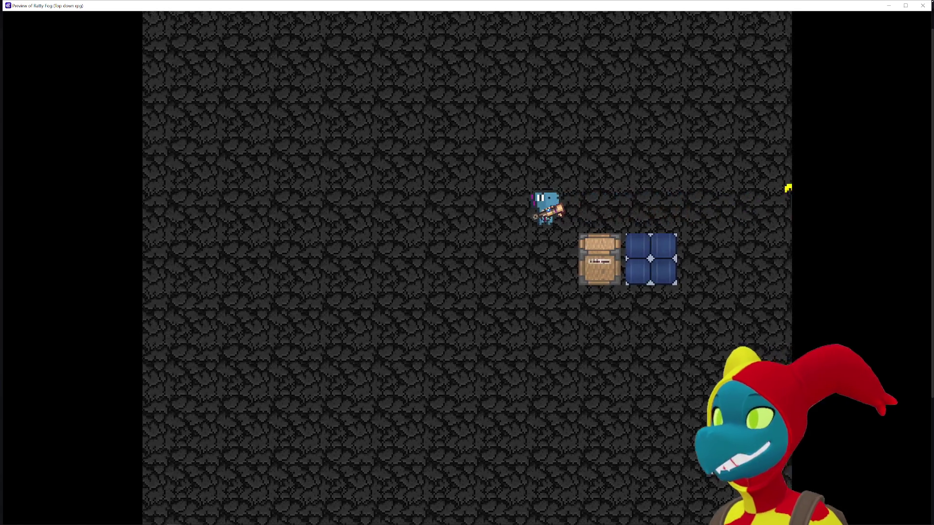
click(922, 5)
mouse_move(370, 93)
mouse_down()
mouse_move(372, 73)
mouse_move(389, 59)
mouse_move(438, 58)
mouse_up()
click(450, 22)
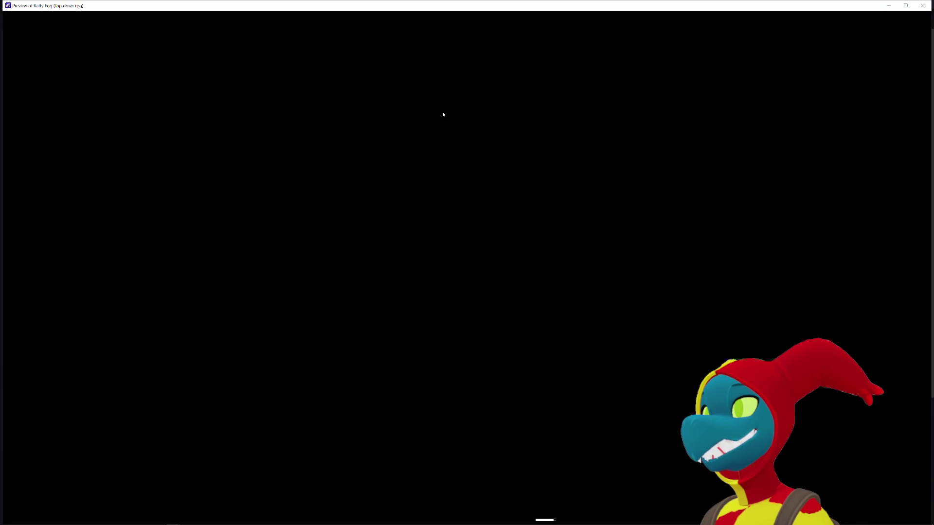
key(Right)
key(Left)
key(Down)
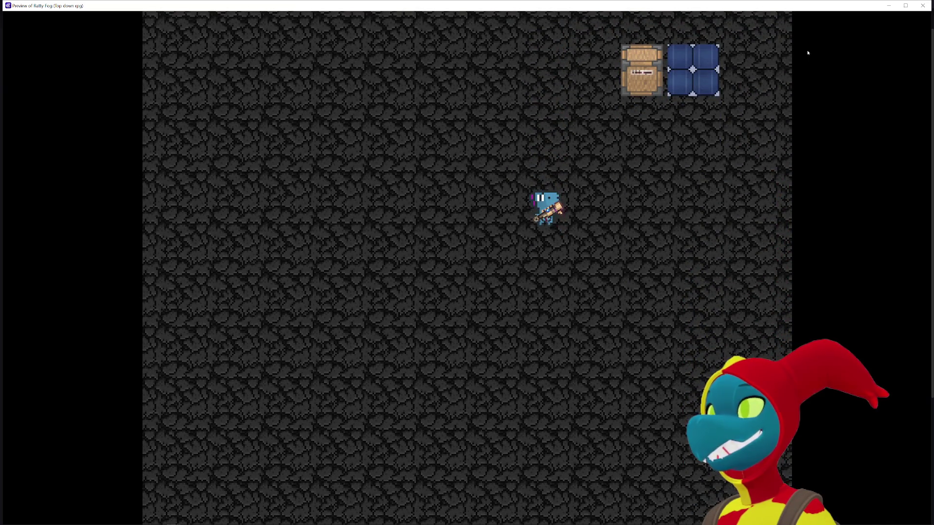
click(923, 5)
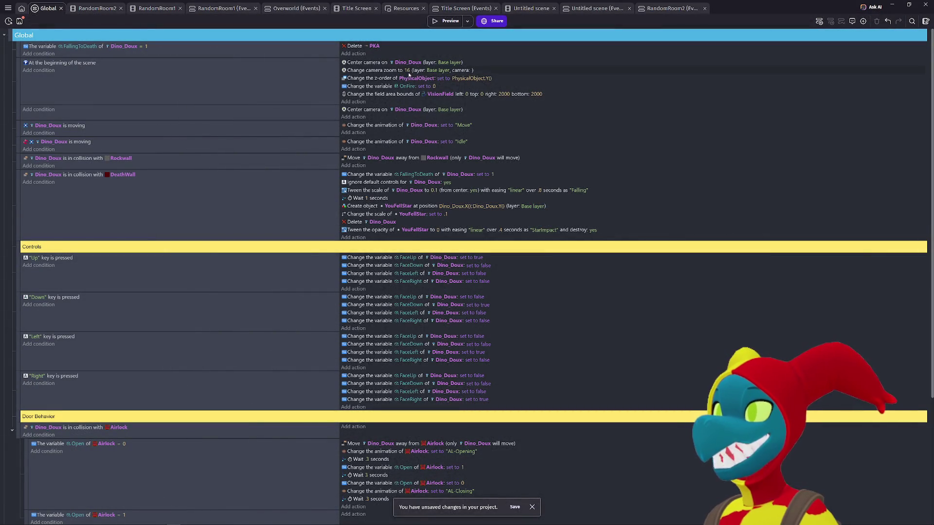
- Change the starting camera zoom from 16 to 4 and test-run the game
click(408, 70)
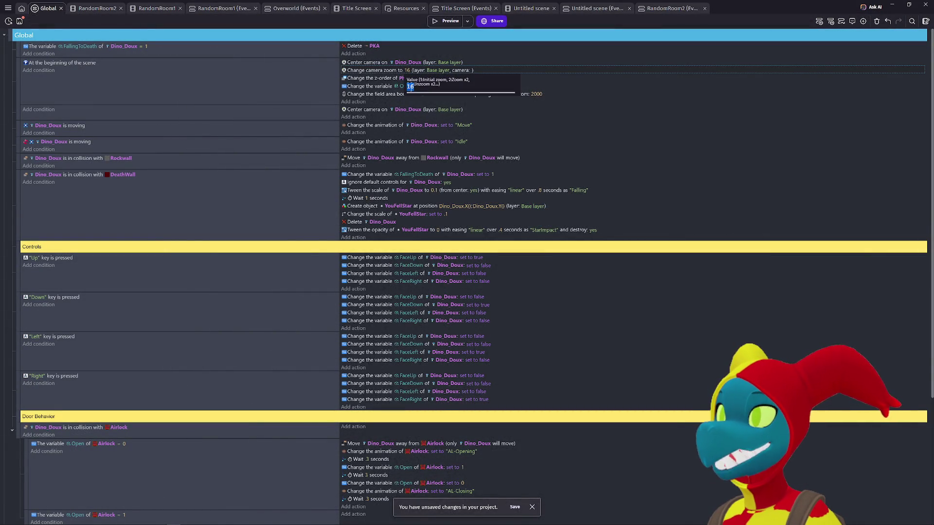
text(4)
key(Return)
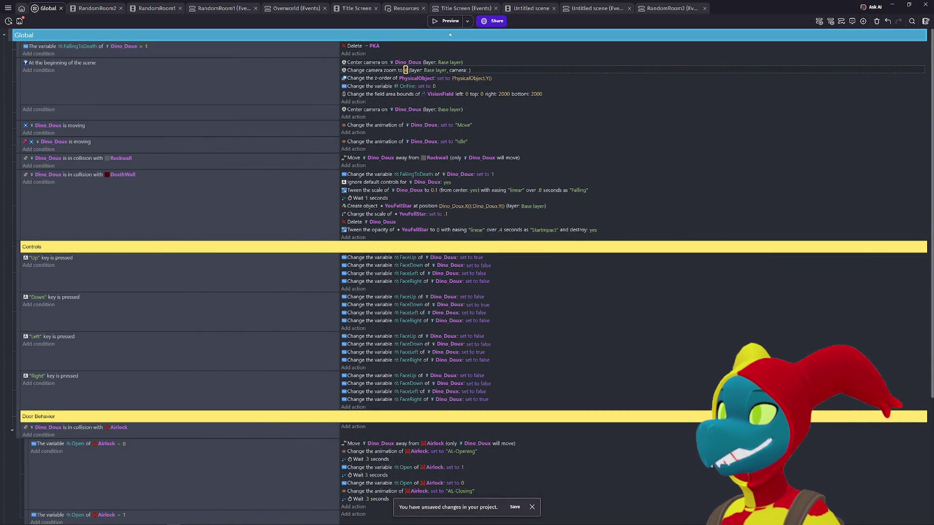
click(448, 21)
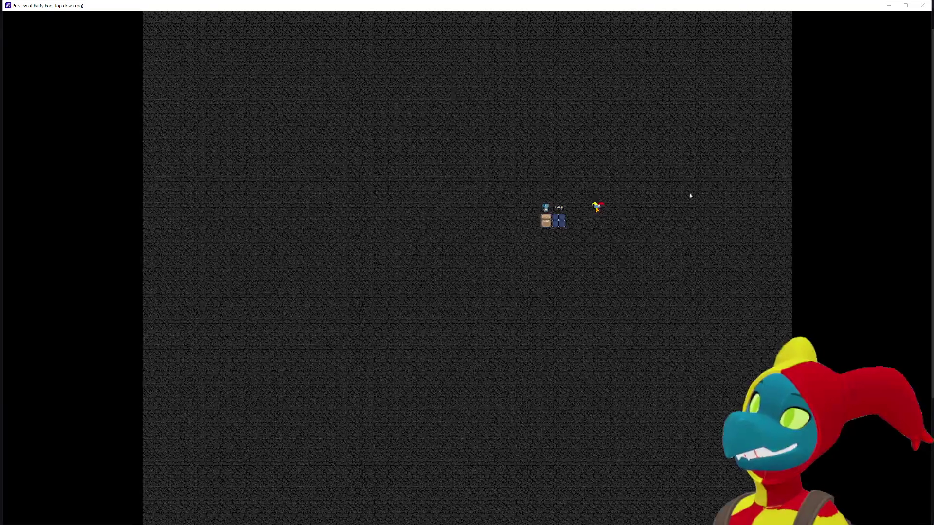
key(Down)
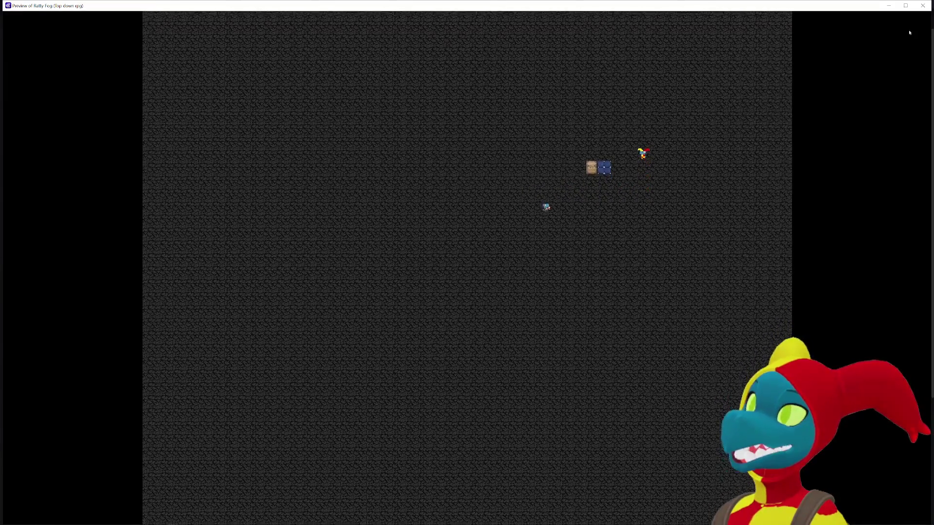
click(923, 5)
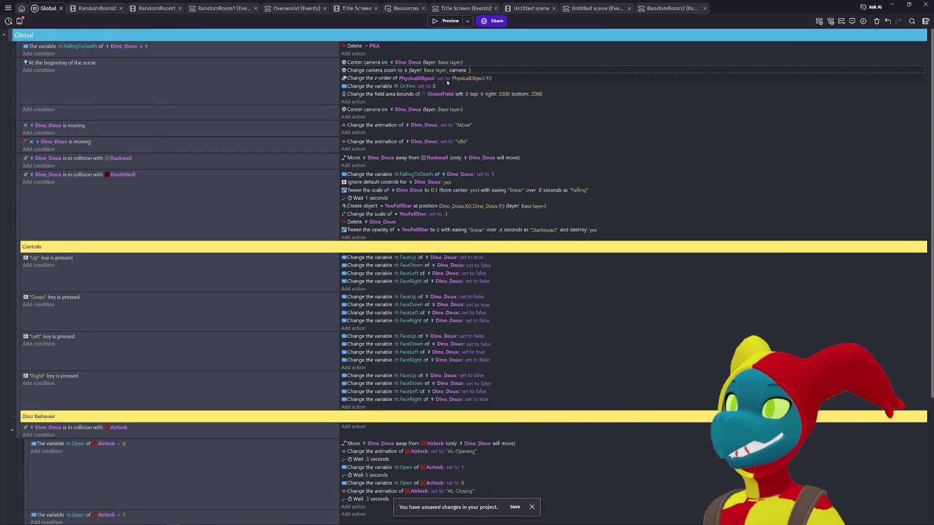
- Re-edit the camera zoom value and test-run the game twice more to check centring
click(406, 71)
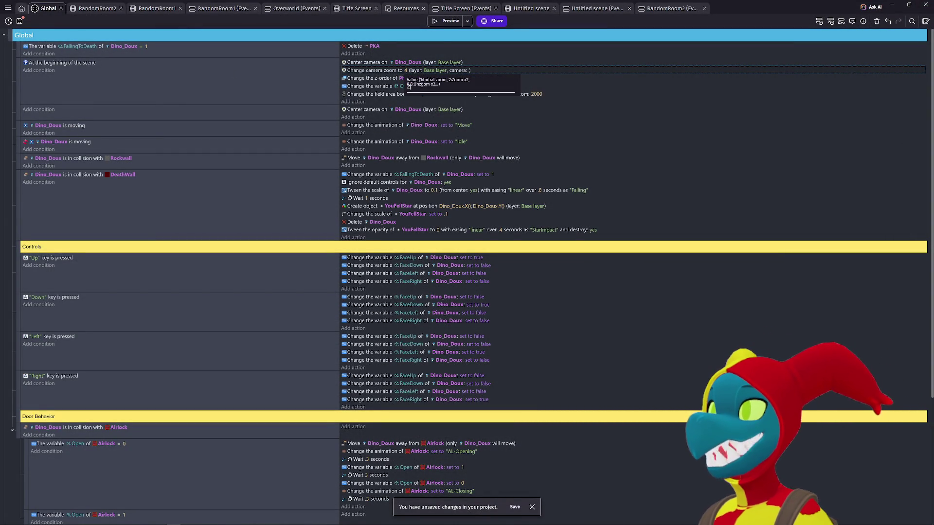
click(446, 21)
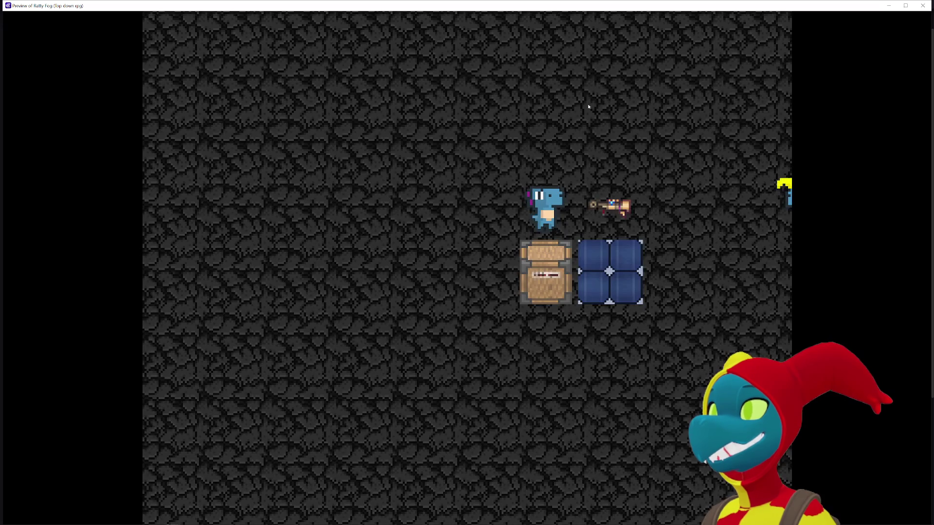
key(Right)
key(Left)
key(Down)
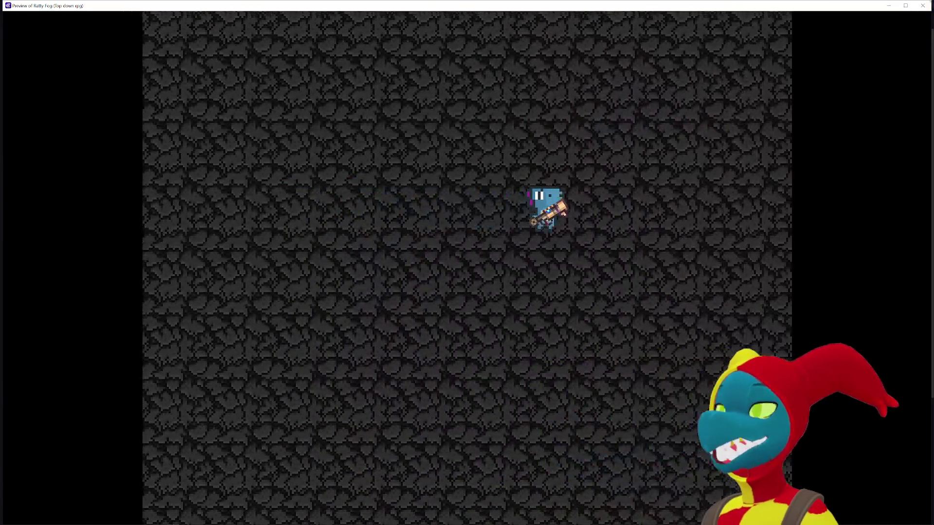
click(922, 5)
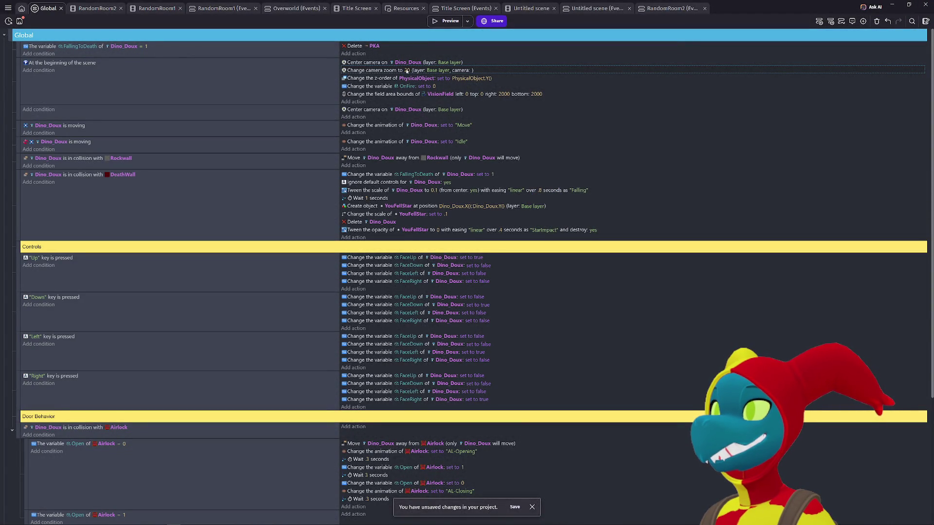
click(407, 71)
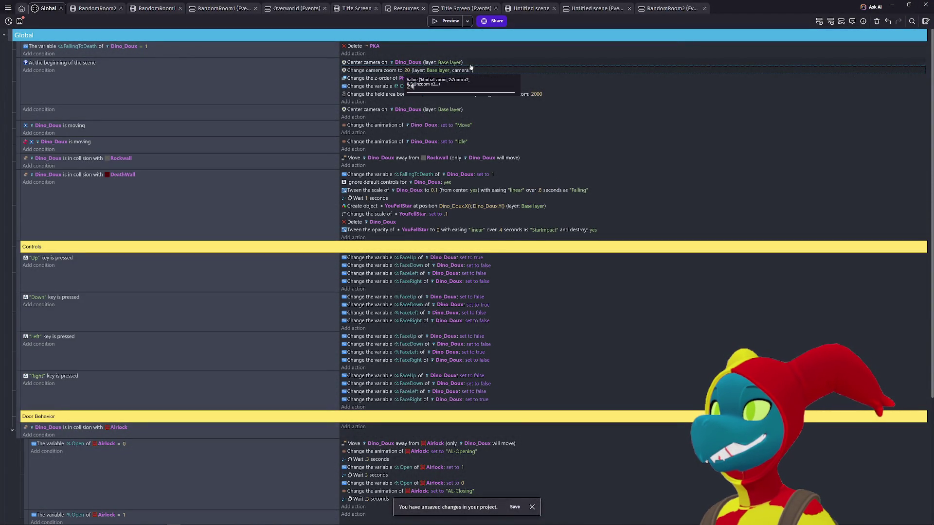
key(Return)
click(447, 21)
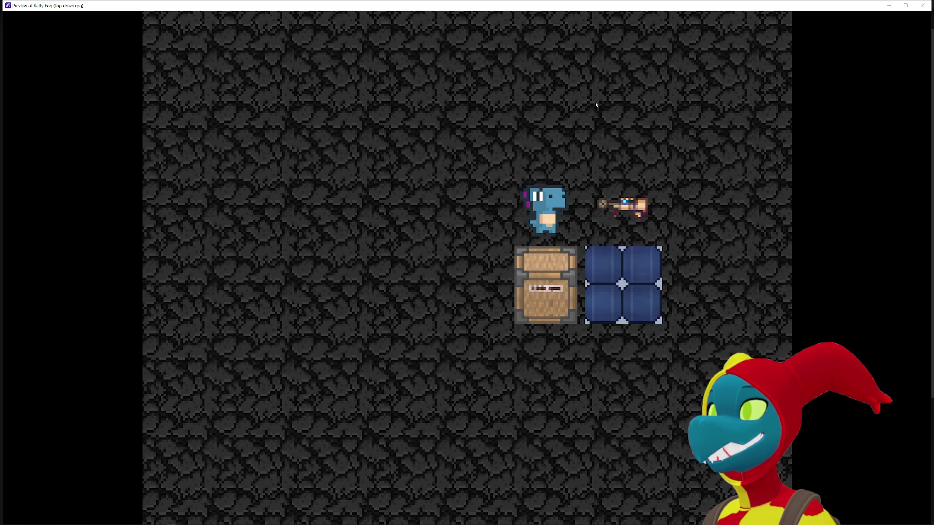
key(Left)
key(Down)
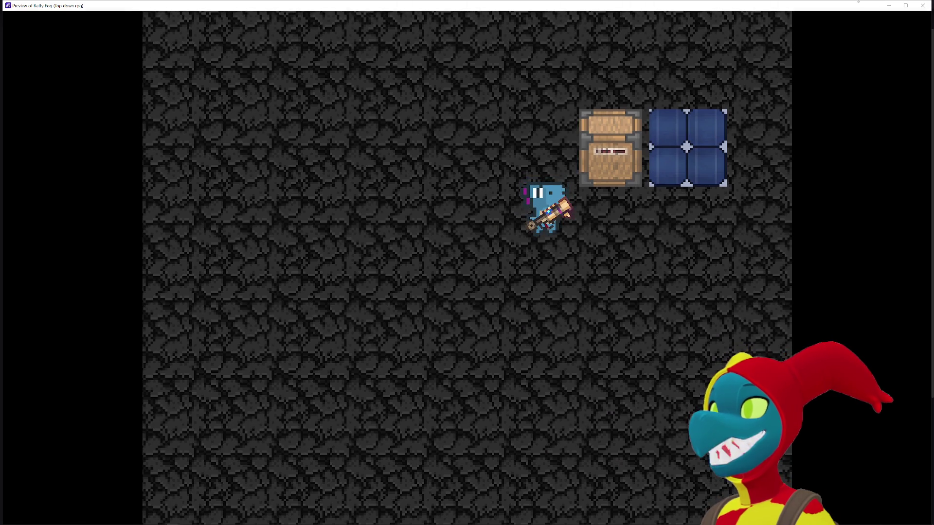
click(923, 5)
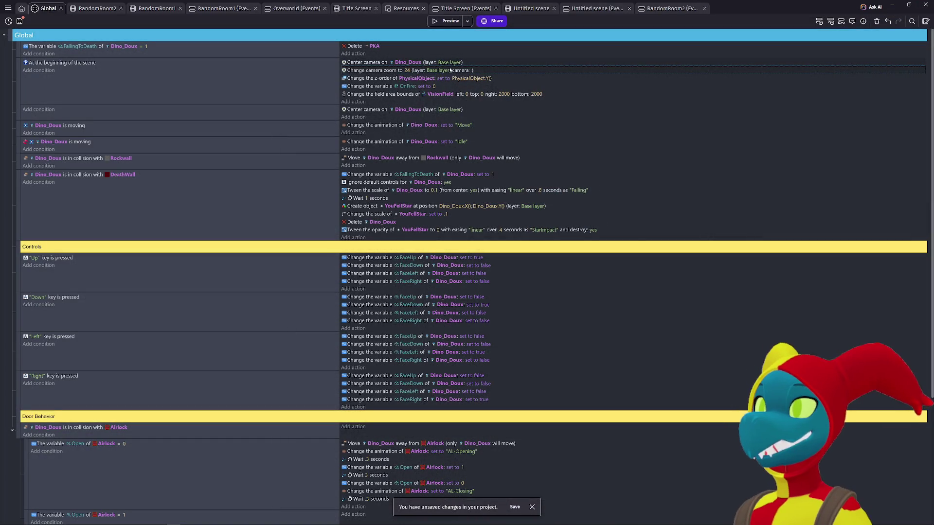
- Set the starting camera zoom to 18 and bring up the Ask AI chat
click(407, 71)
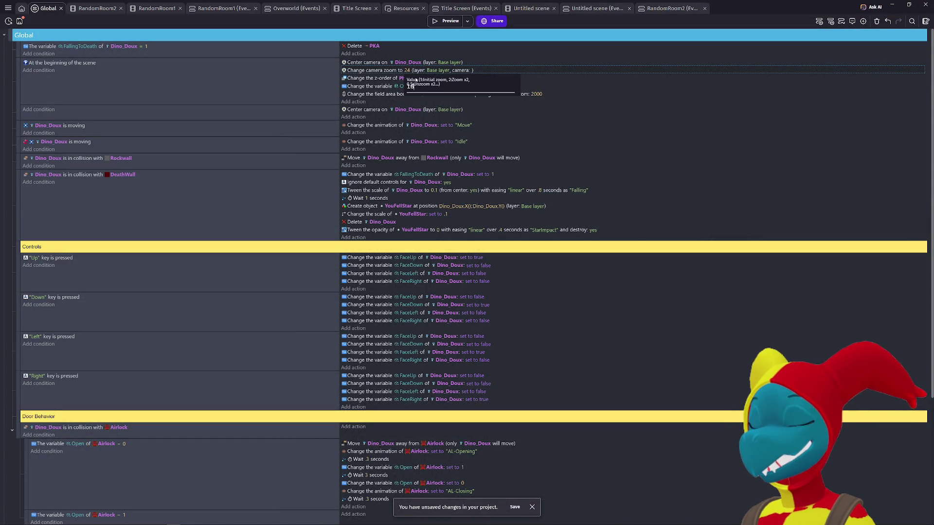
key(Return)
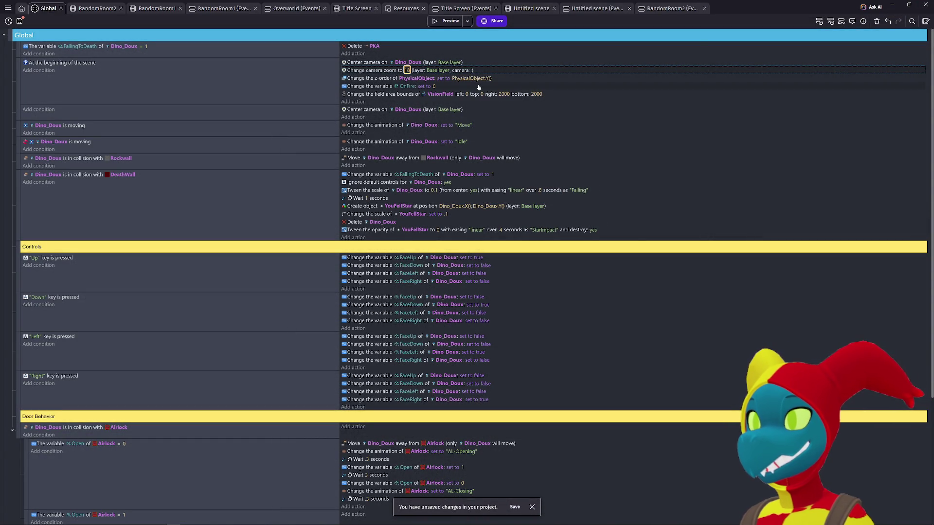
click(864, 9)
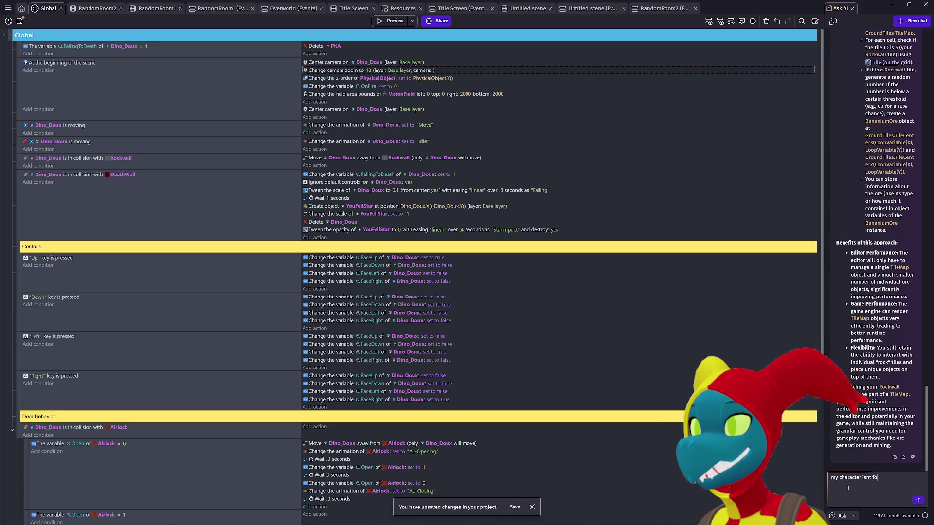
- Ask the AI why the character isn't centred on screen though the camera does follow
text(ter o fthe)
key(BackSpace)
key(BackSpace)
key(BackSpace)
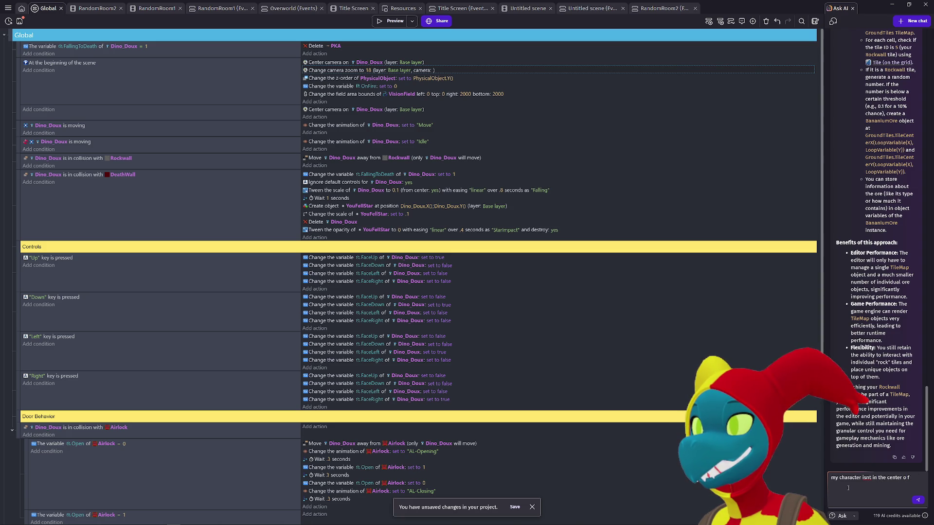
text(f the scre)
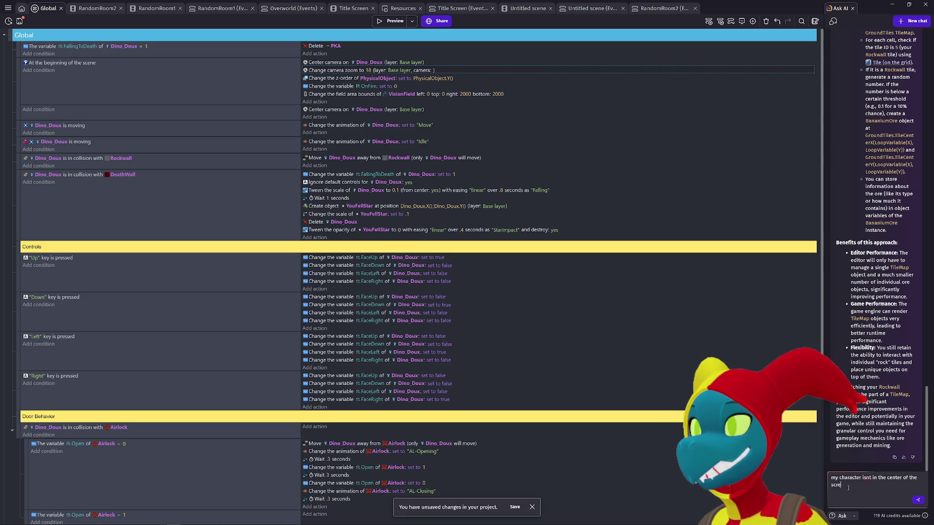
text(en atter)
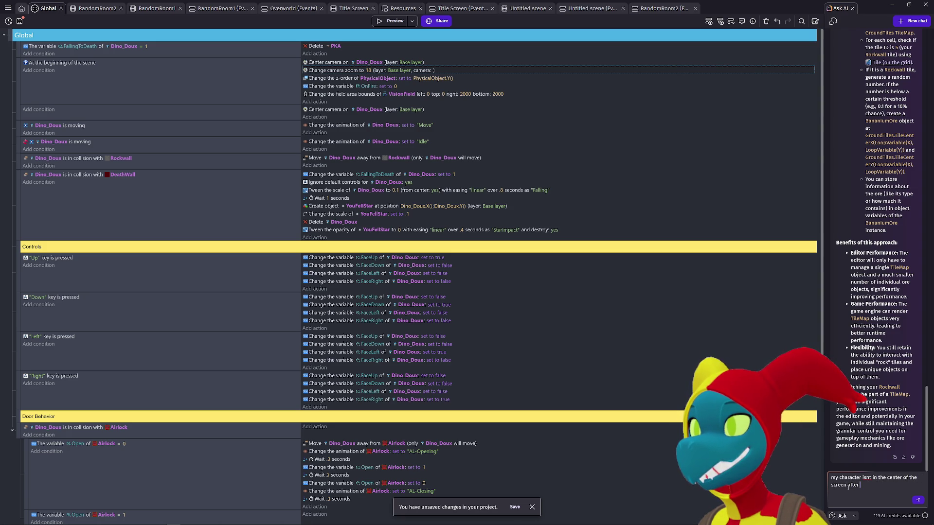
key(BackSpace)
key(BackSpace)
key(BackSpace)
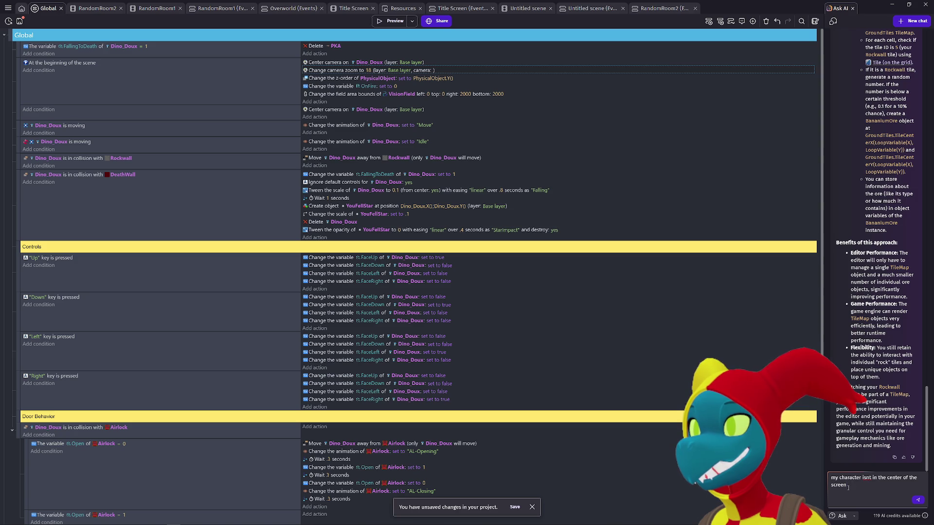
text(, though the came)
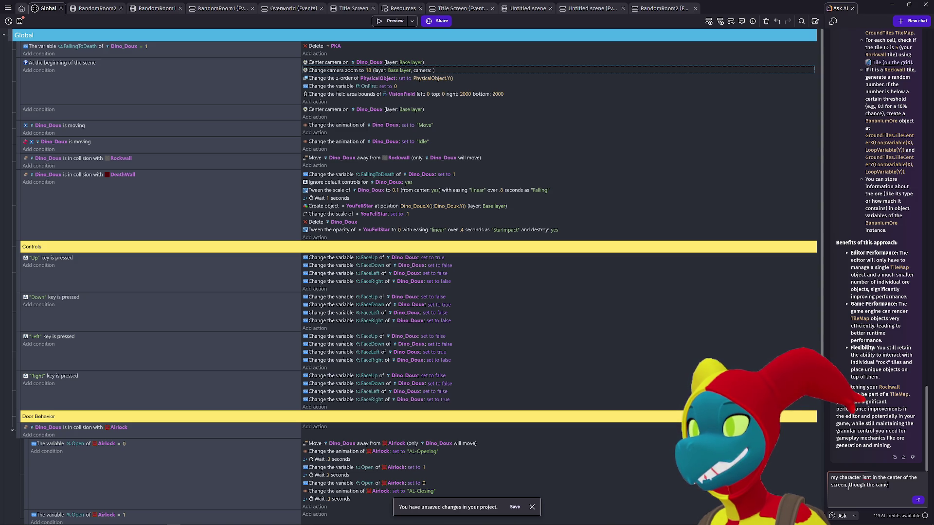
text(ra does follow)
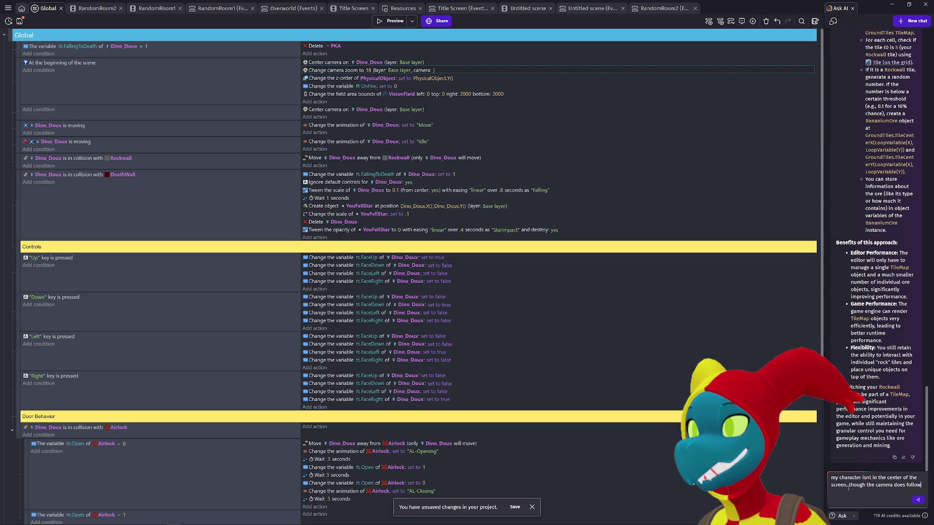
click(918, 501)
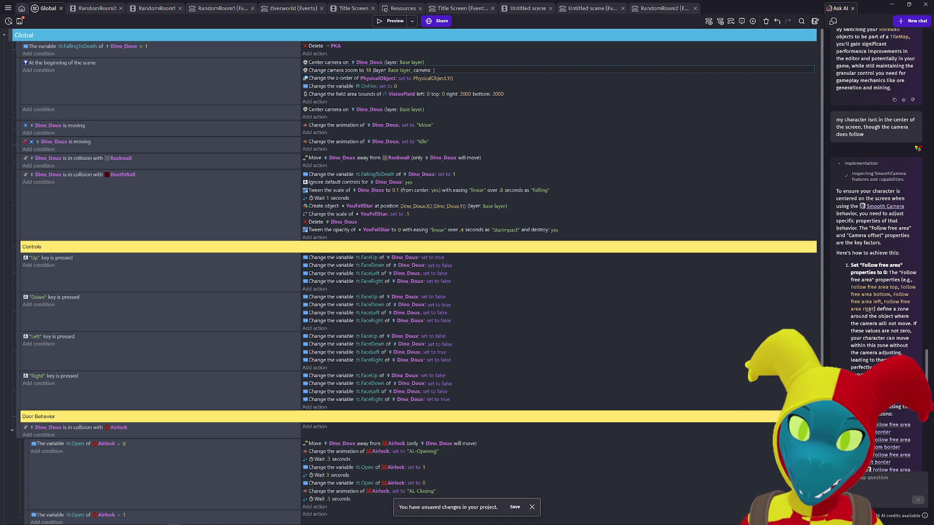
click(21, 9)
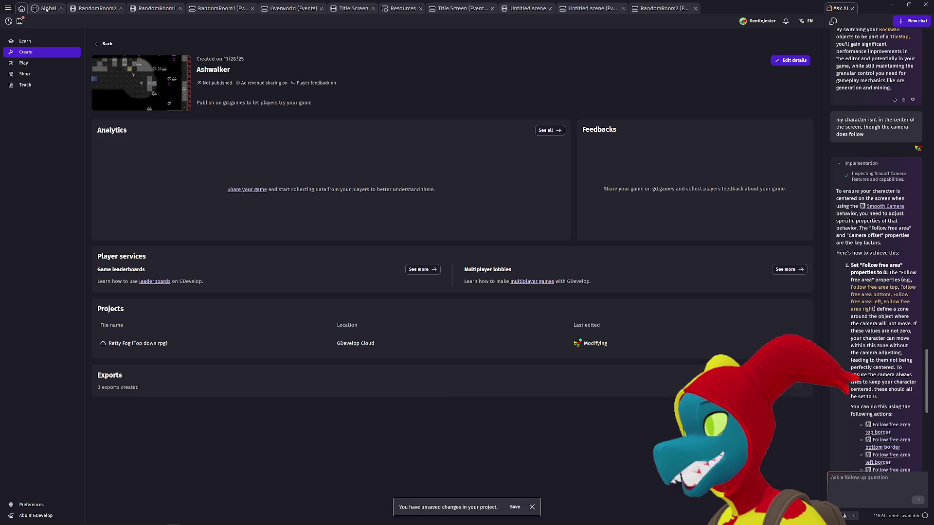
click(45, 8)
key(ctrl+Tab)
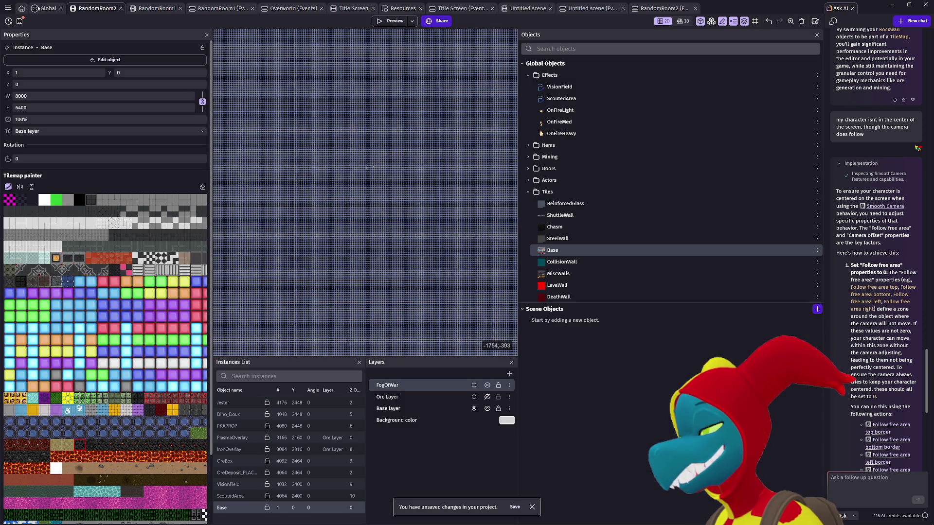
key(ctrl+Tab)
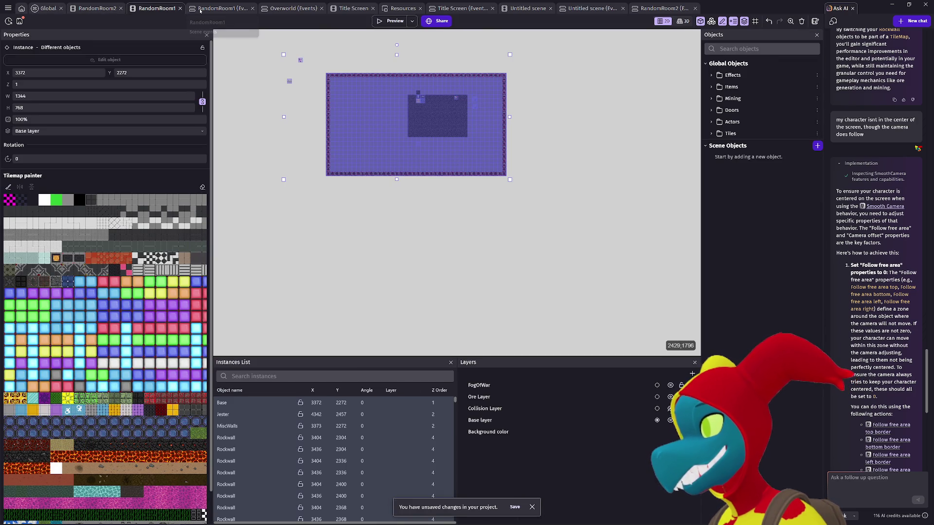
click(200, 8)
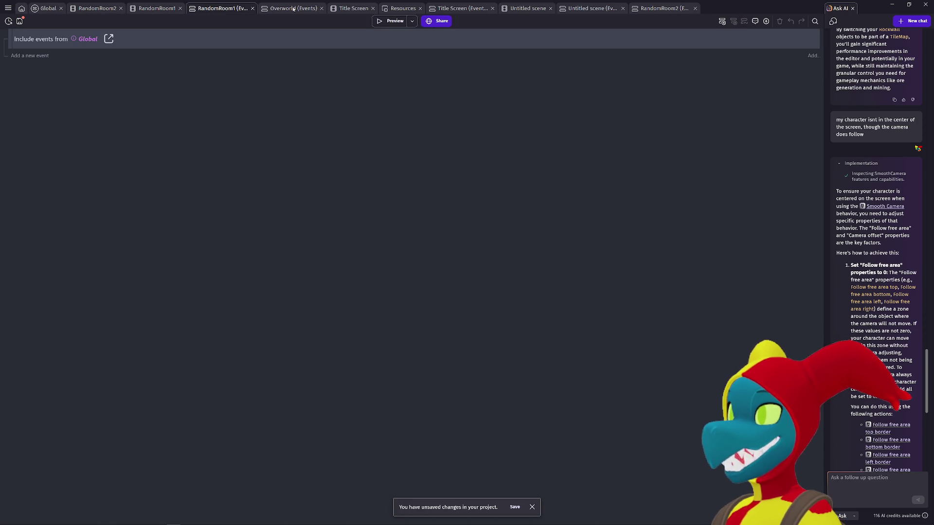
click(293, 9)
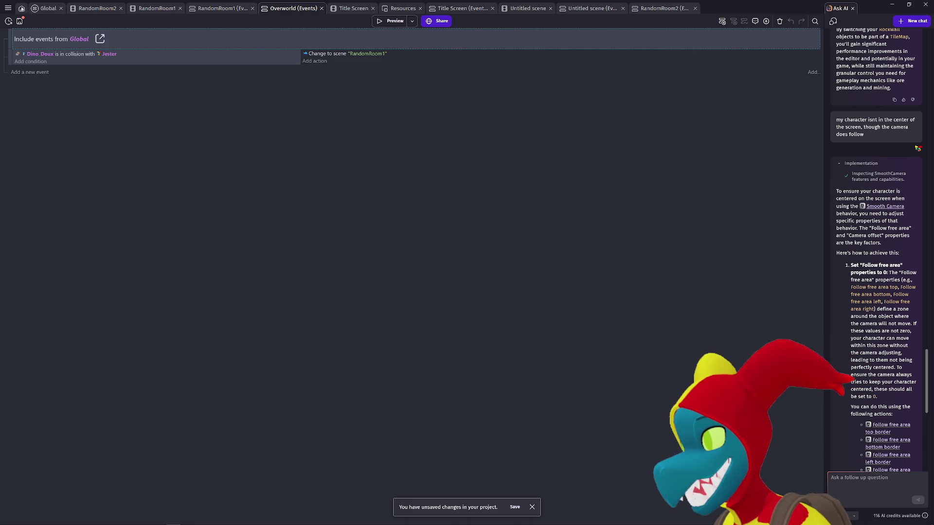
click(47, 8)
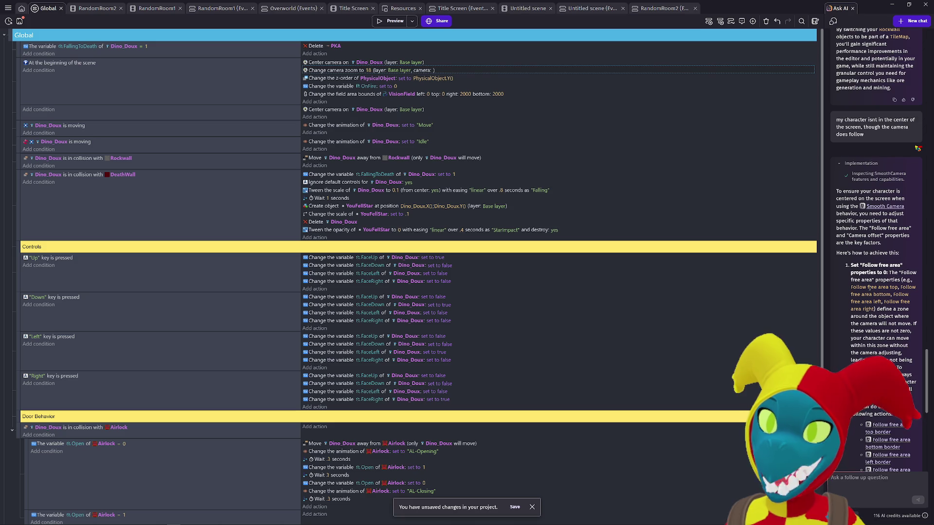
mouse_move(880, 207)
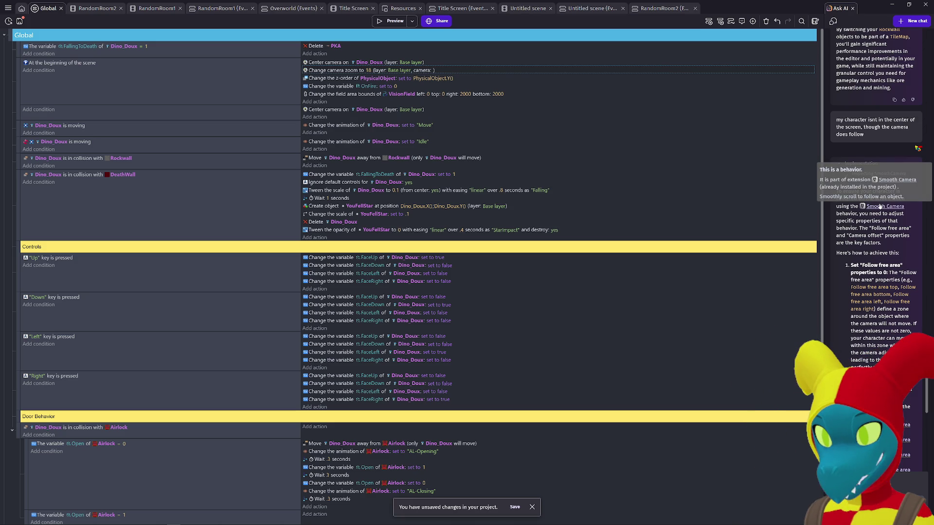
click(7, 8)
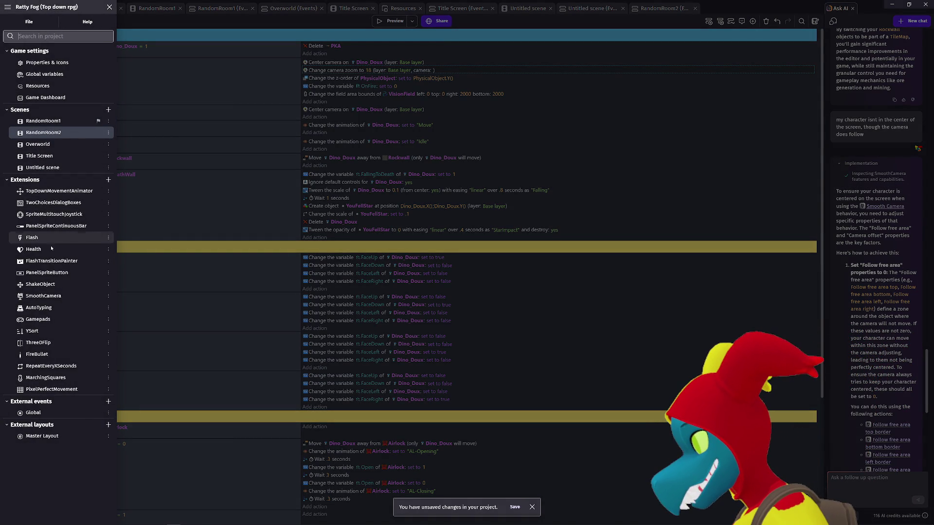
- Open the SmoothCamera extension in its own editor from the project manager's Extensions list
click(57, 297)
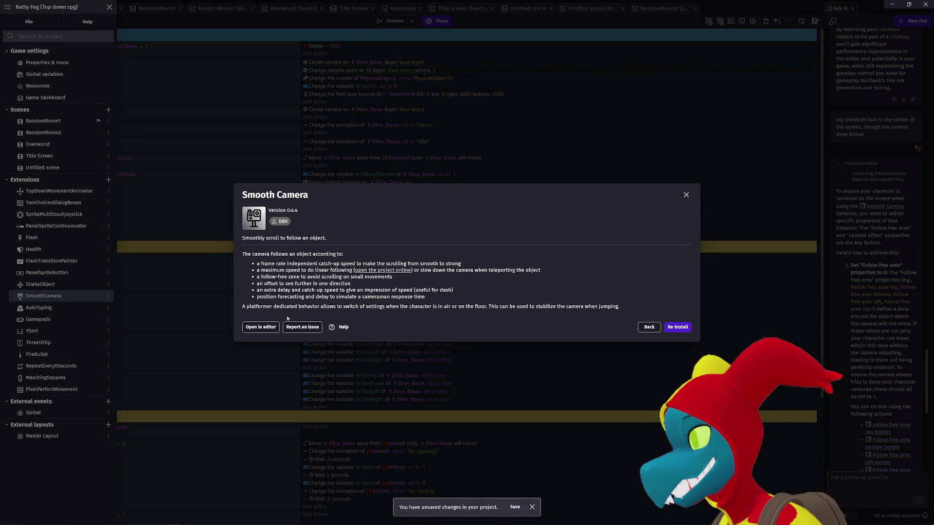
click(261, 328)
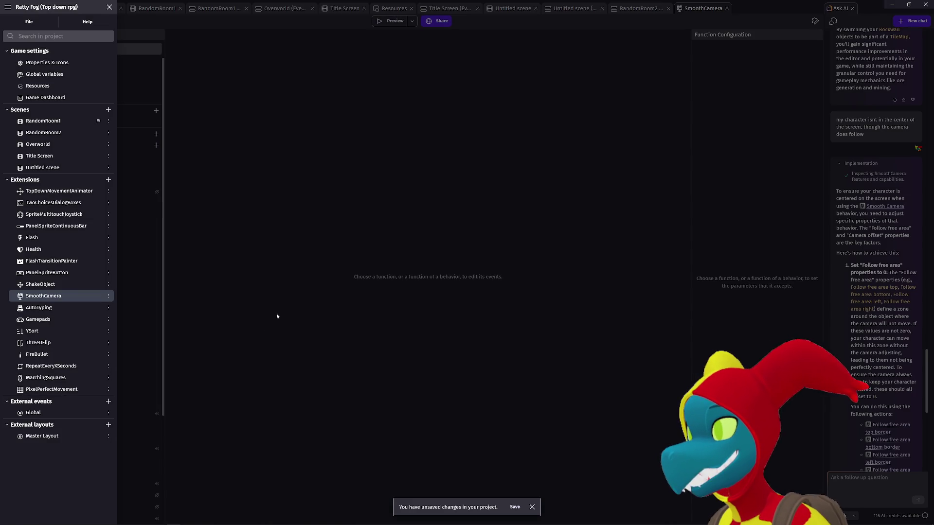
click(292, 254)
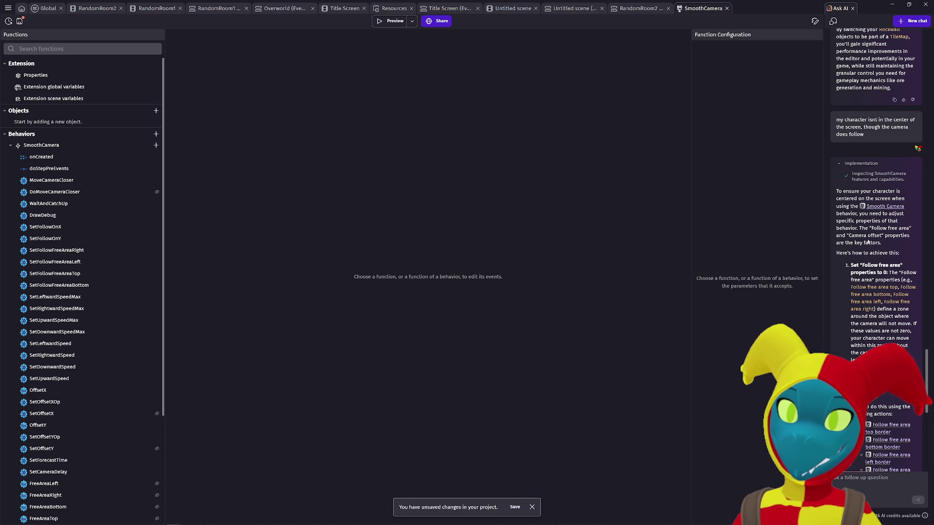
- Scroll through the AI's answer about zeroing Smooth Camera follow free area and offset properties
scroll(871, 262, down, 3)
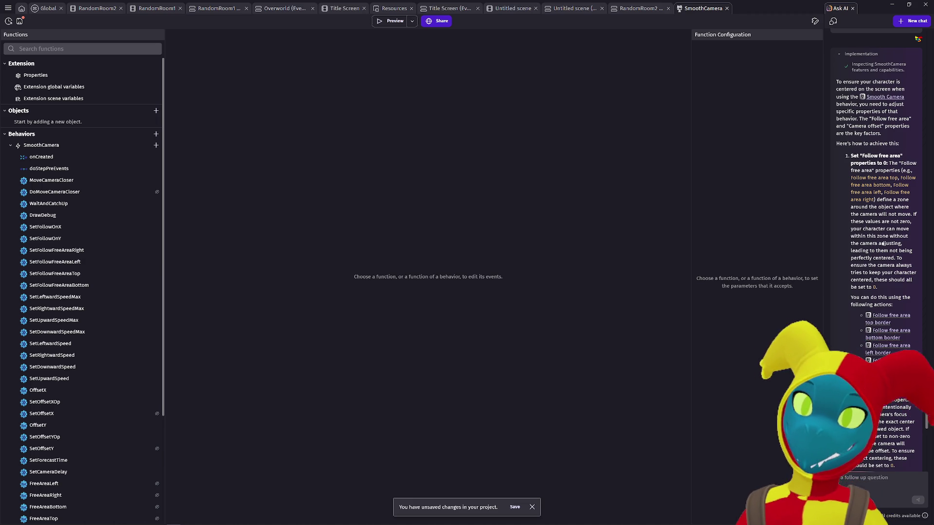
scroll(883, 244, down, 4)
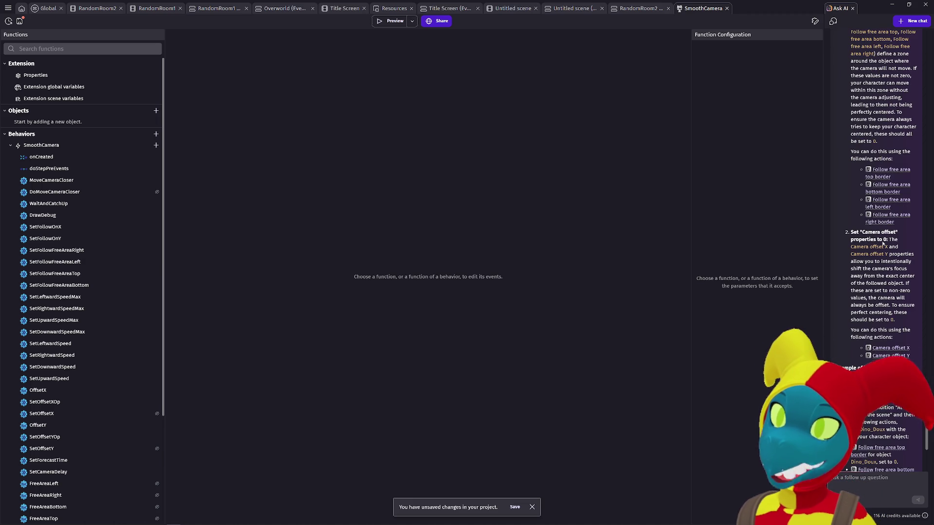
scroll(883, 244, down, 4)
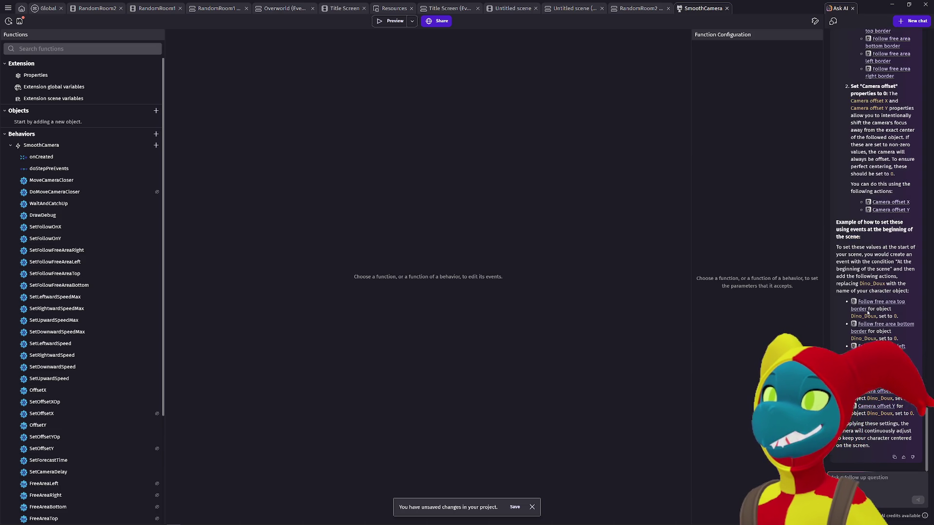
scroll(859, 314, up, 3)
scroll(873, 301, up, 5)
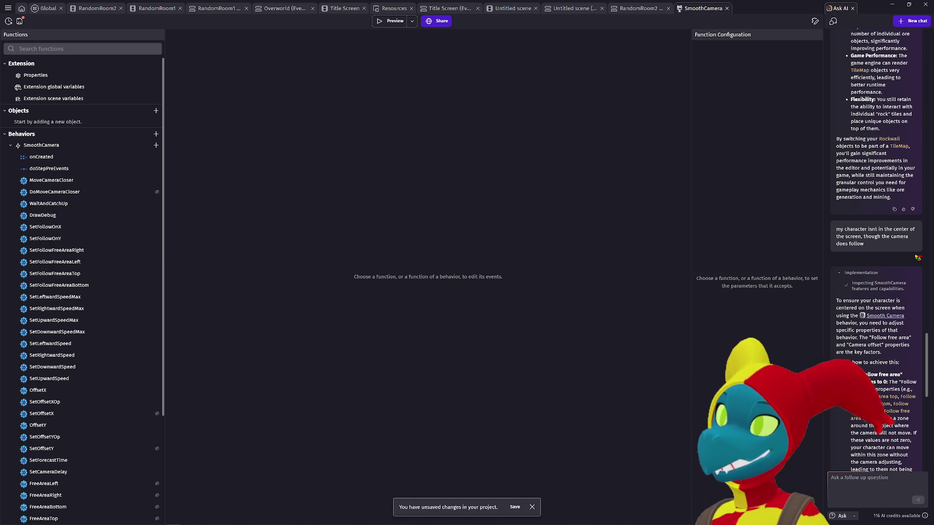
scroll(874, 338, down, 3)
scroll(875, 337, down, 5)
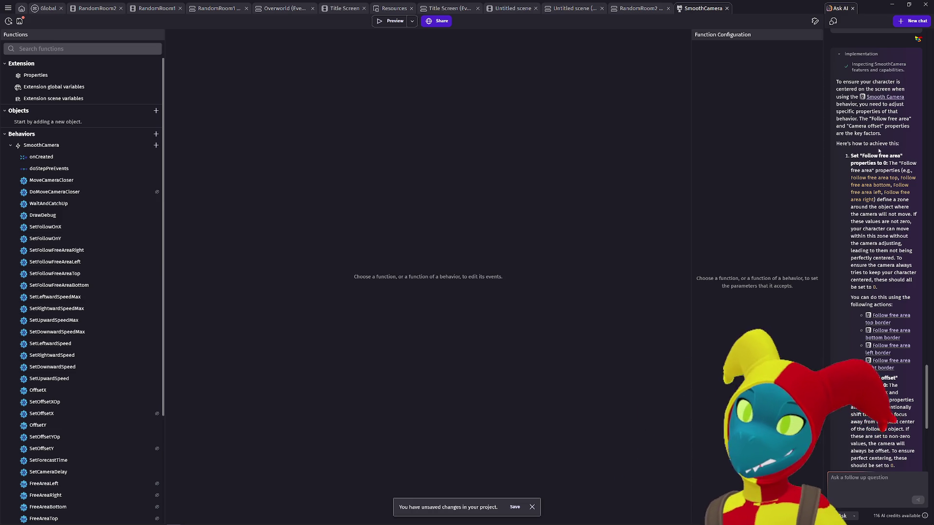
scroll(876, 156, down, 1)
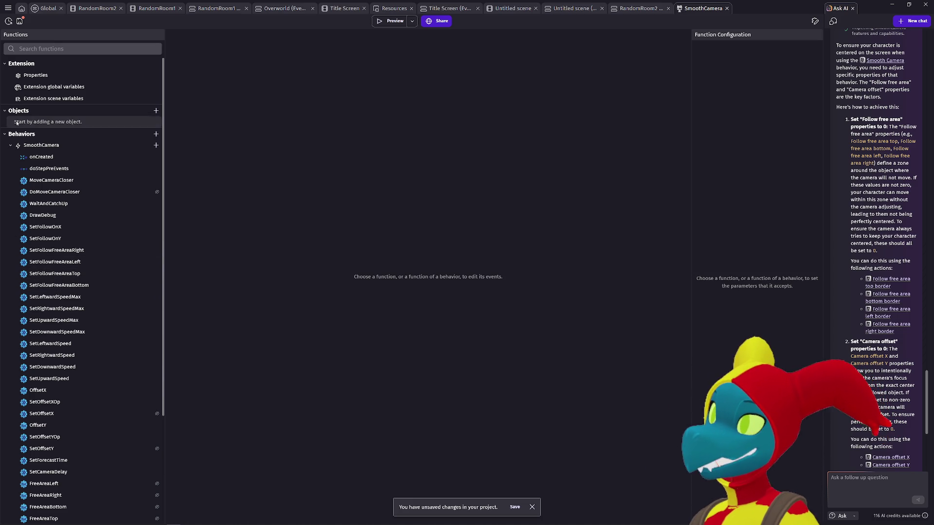
- Filter the SmoothCamera functions by 'setfollow' and open SetFollowFreeAreaRight
click(80, 49)
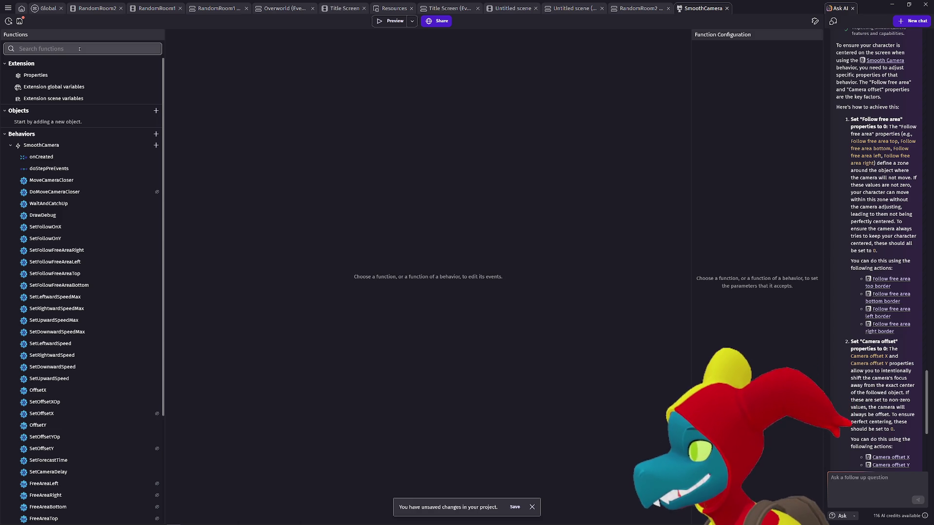
text(setd)
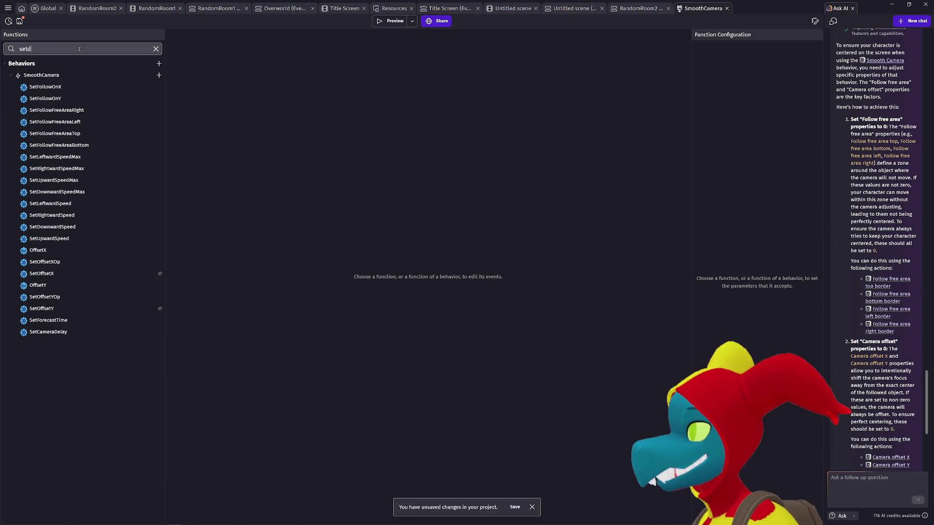
text(ow)
key(BackSpace)
key(BackSpace)
key(BackSpace)
text(follow)
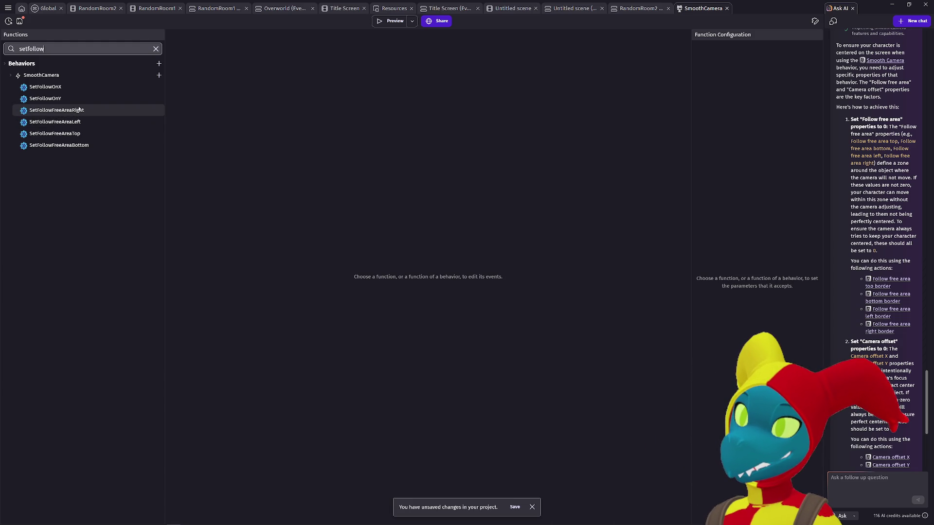
click(79, 110)
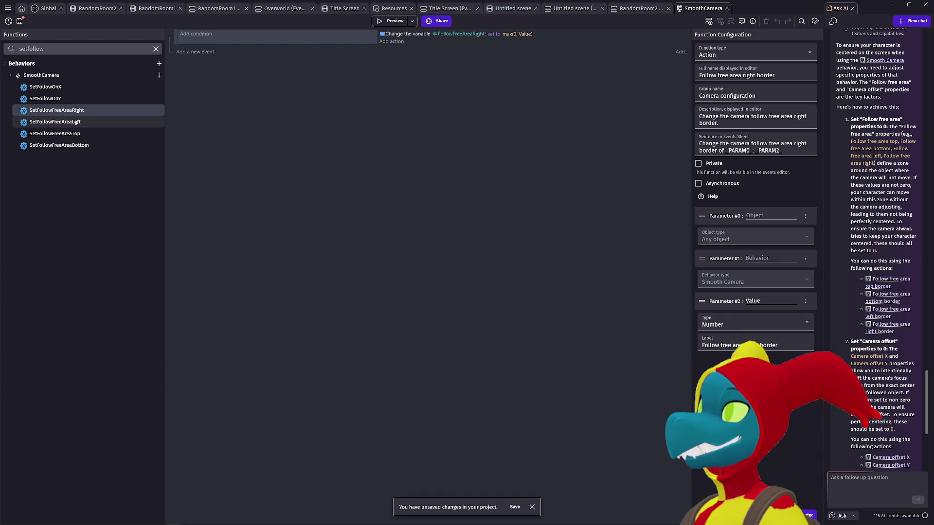
- Review the SetFollowFreeArea Right, Left, Top and Bottom functions, then start a game preview
click(76, 122)
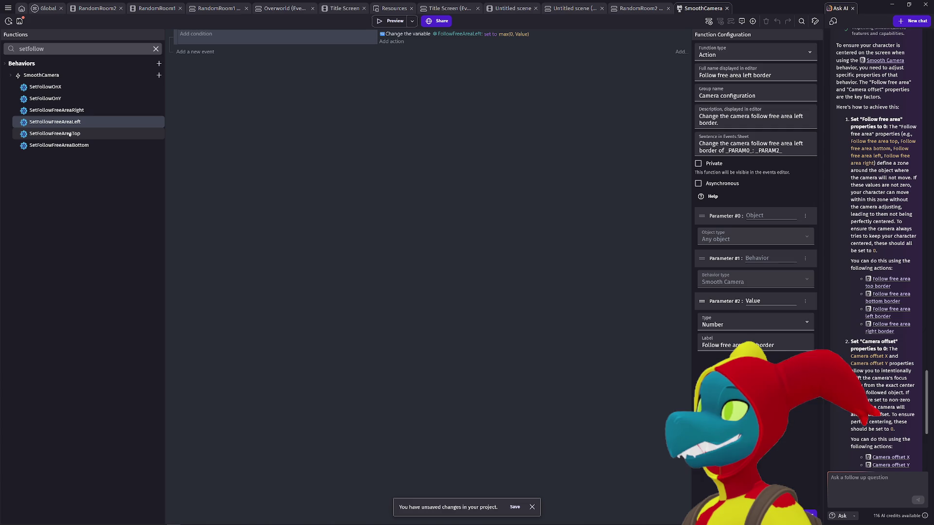
click(69, 135)
click(72, 110)
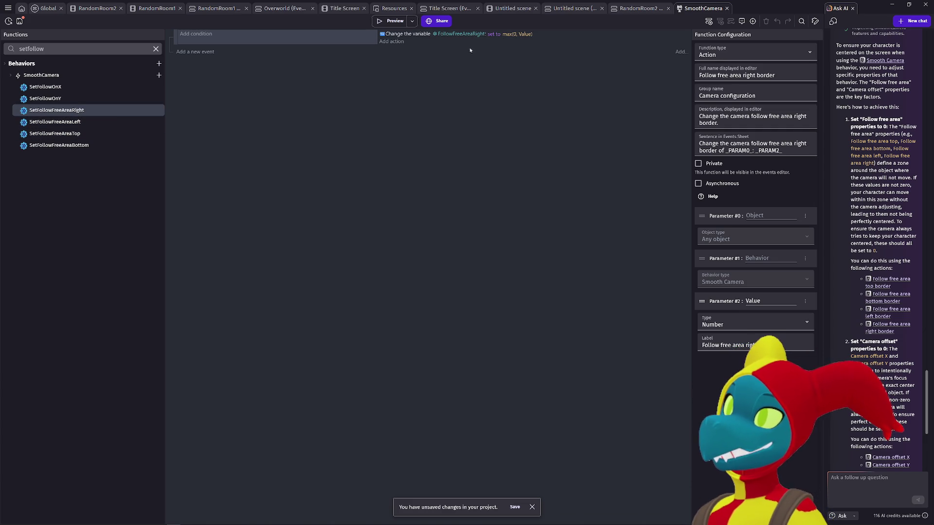
click(76, 122)
click(76, 133)
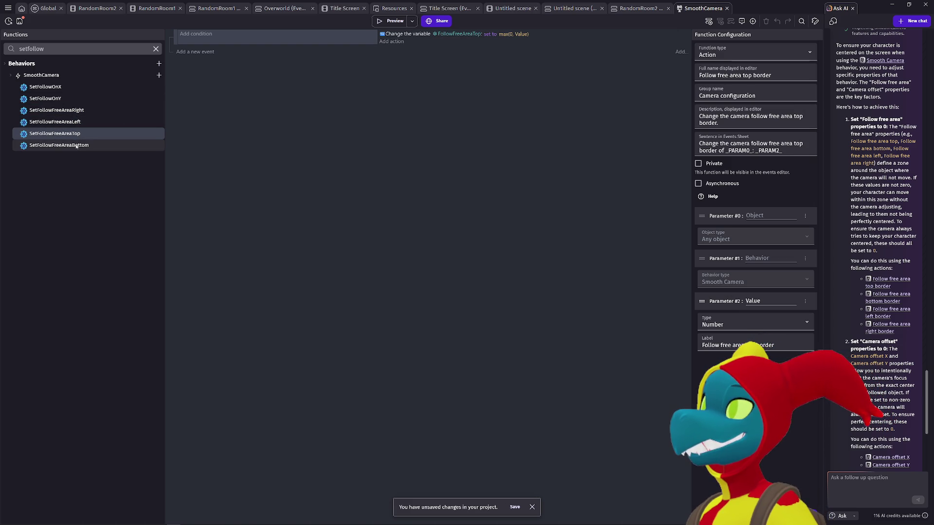
click(77, 145)
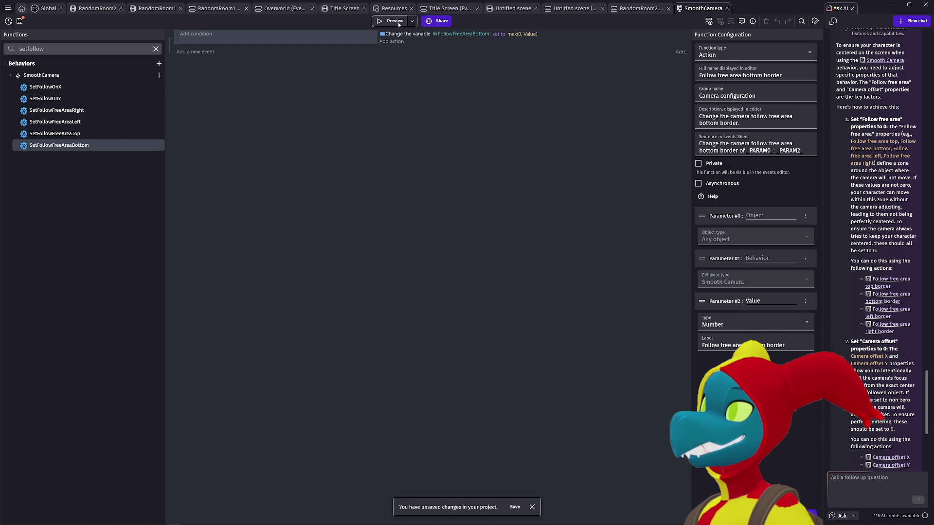
click(399, 23)
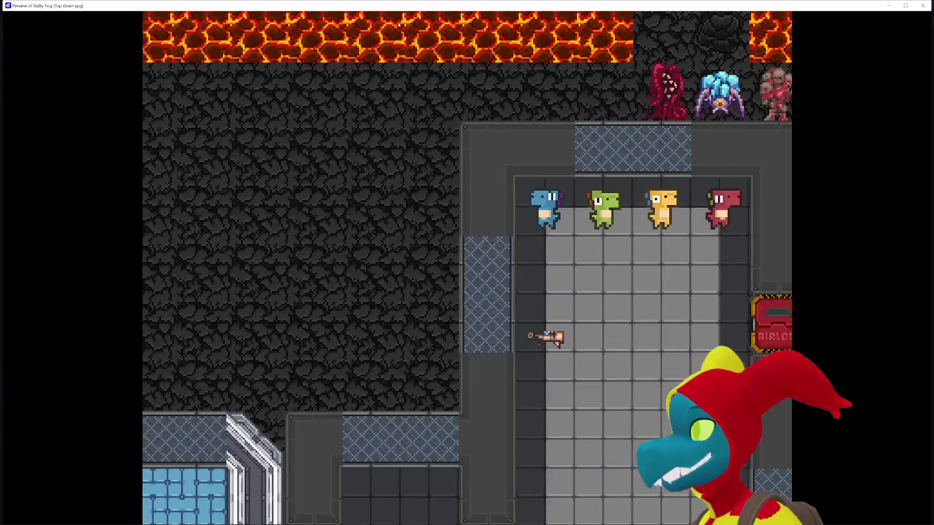
- Close the running game preview to return to SetFollowFreeAreaBottom
click(923, 5)
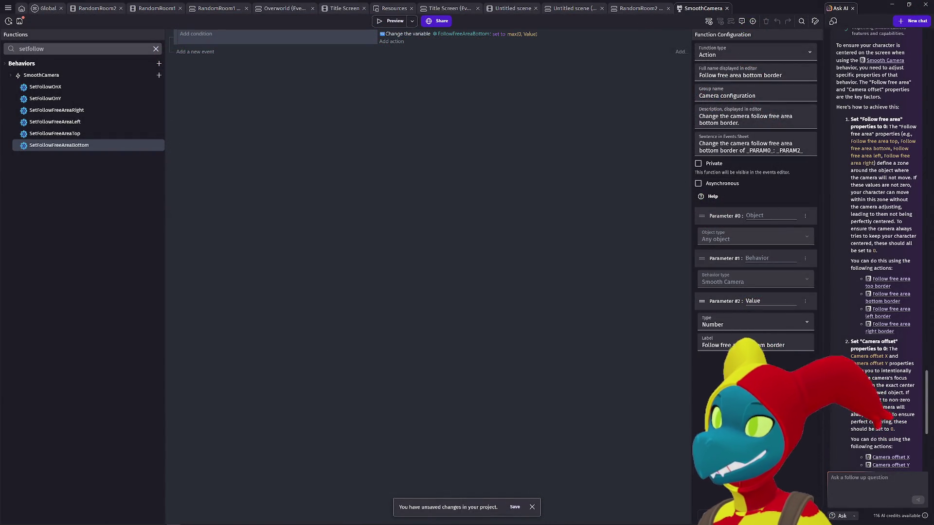
click(803, 515)
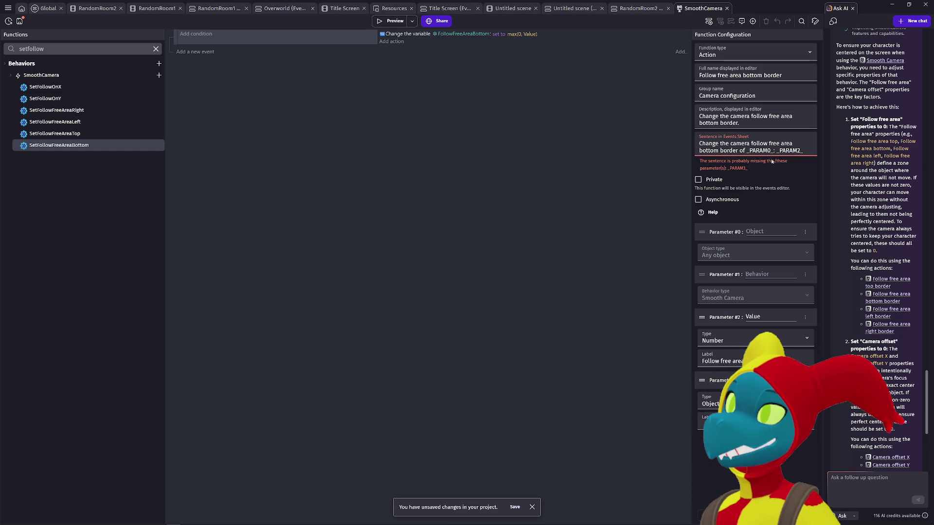
click(744, 151)
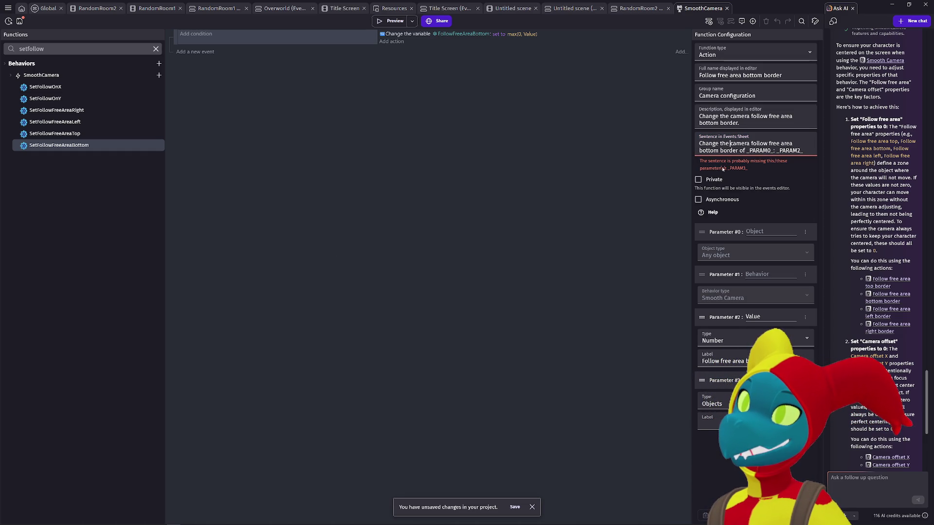
click(783, 349)
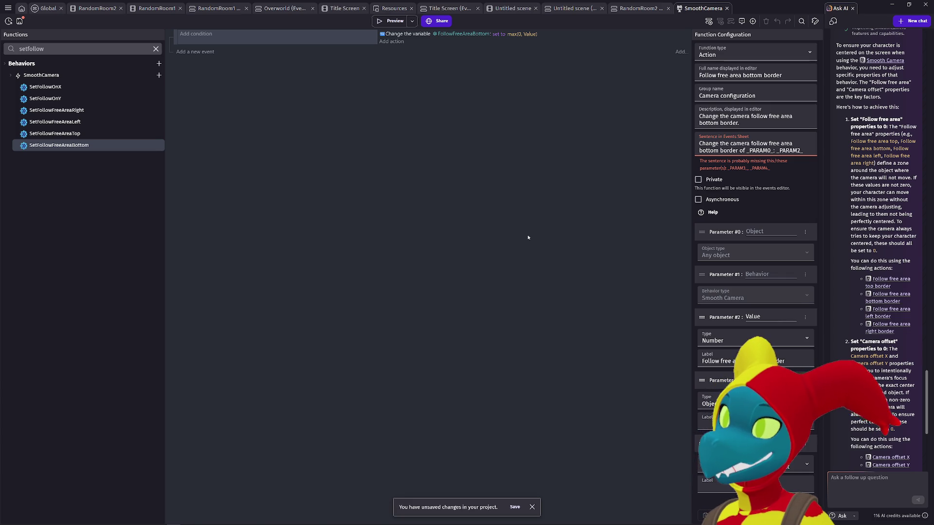
key(alt+Tab)
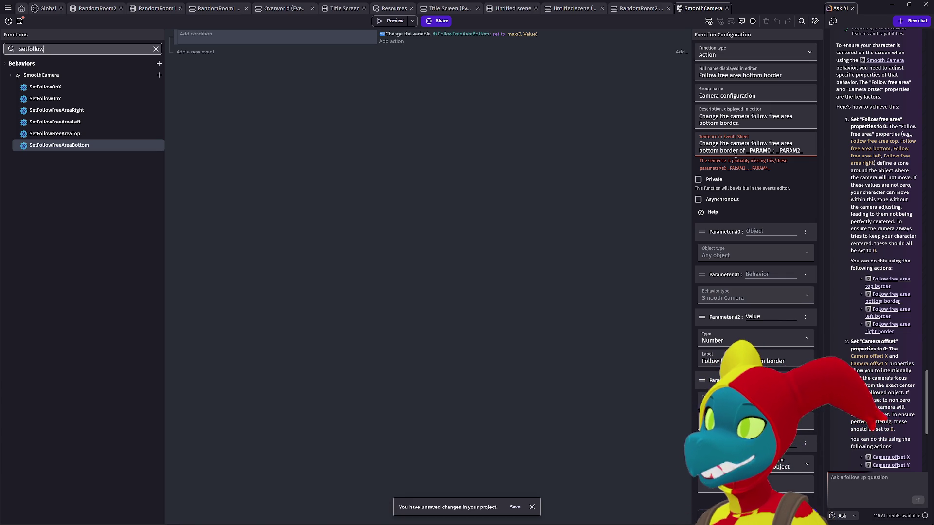
click(811, 447)
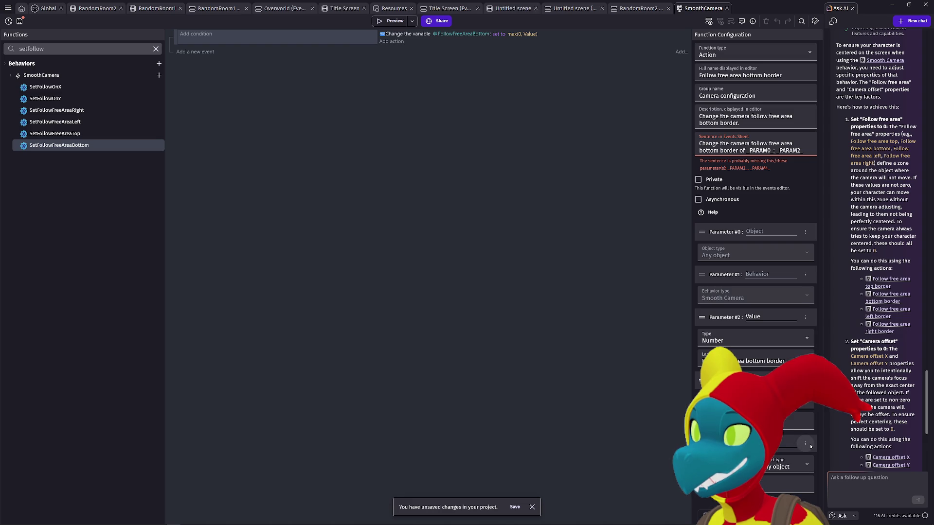
click(827, 390)
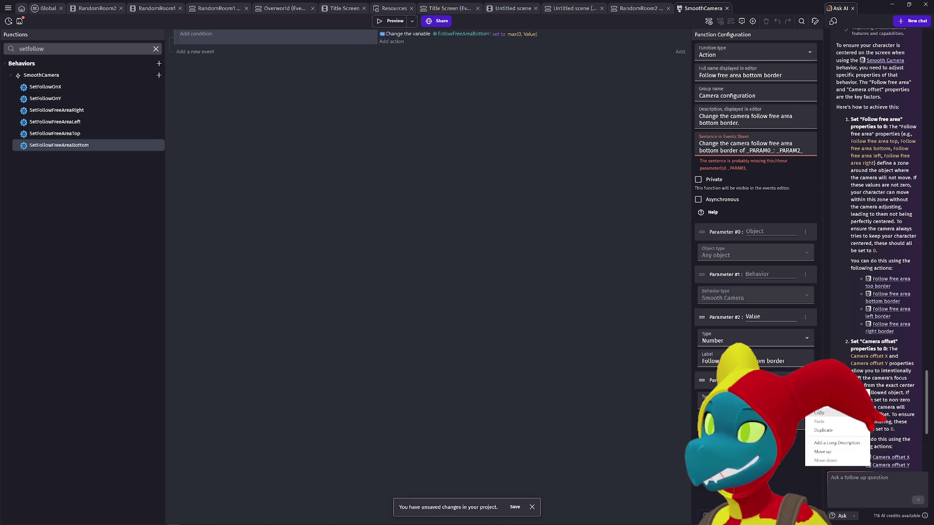
click(822, 404)
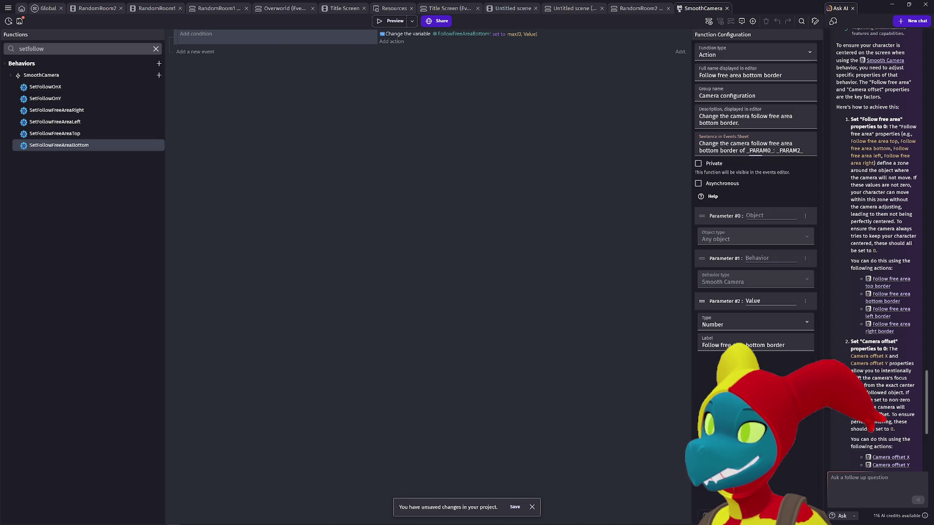
click(807, 301)
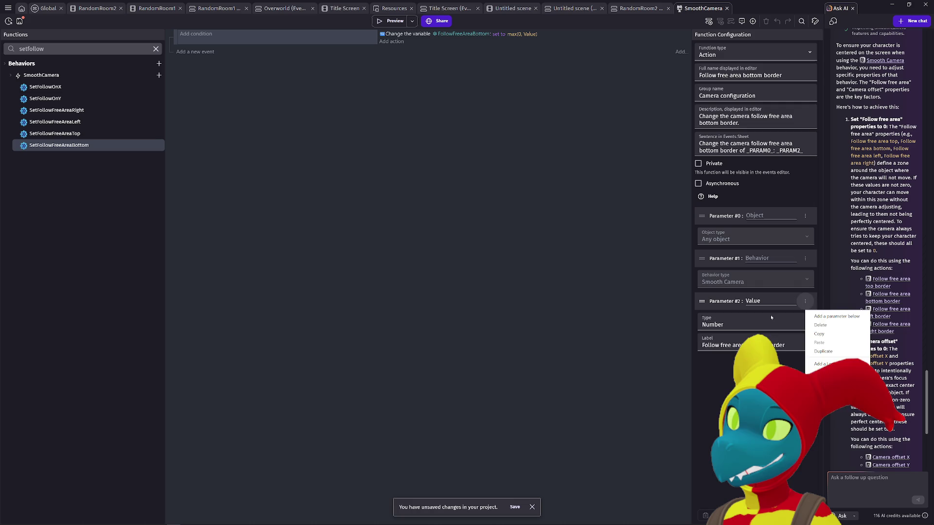
click(733, 325)
click(733, 329)
key(Tab)
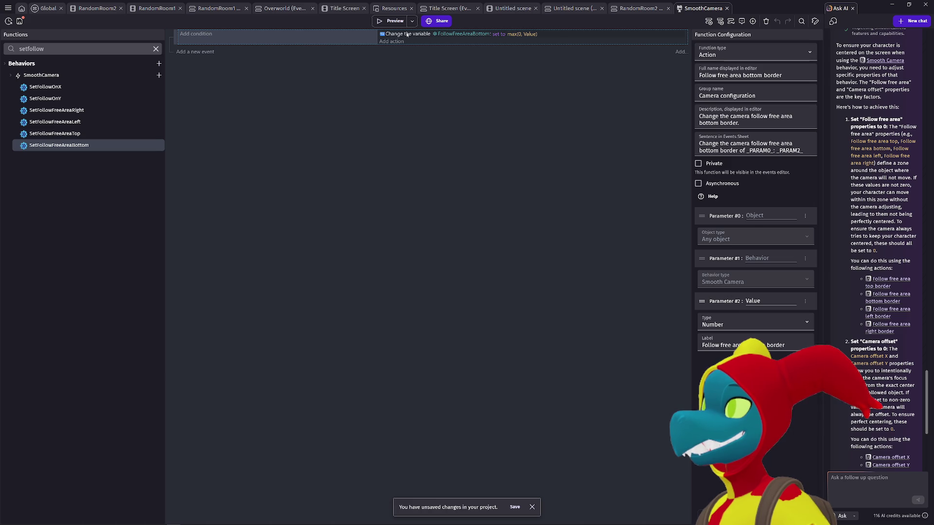
click(462, 34)
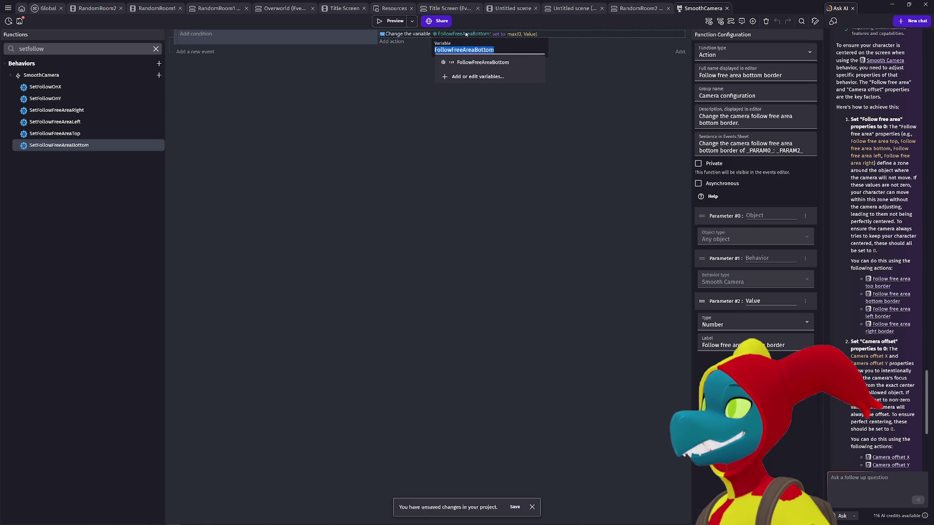
click(388, 82)
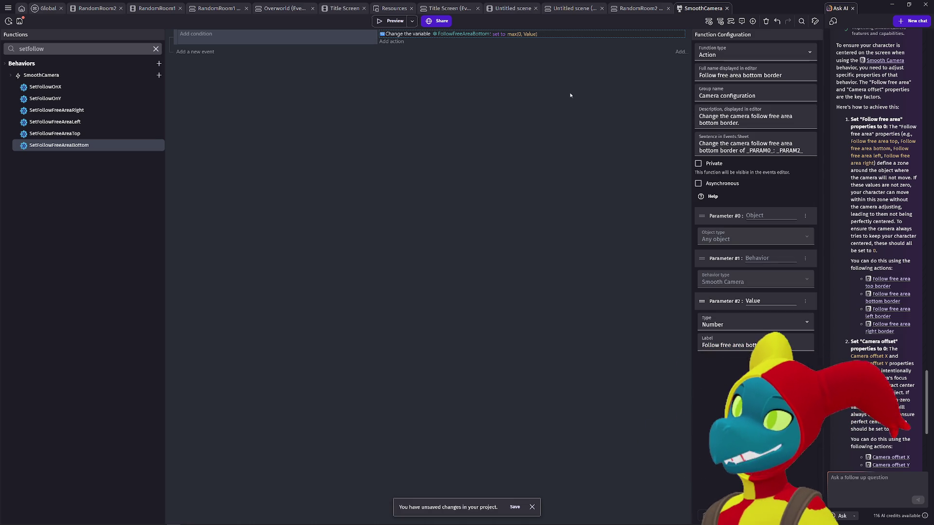
click(803, 57)
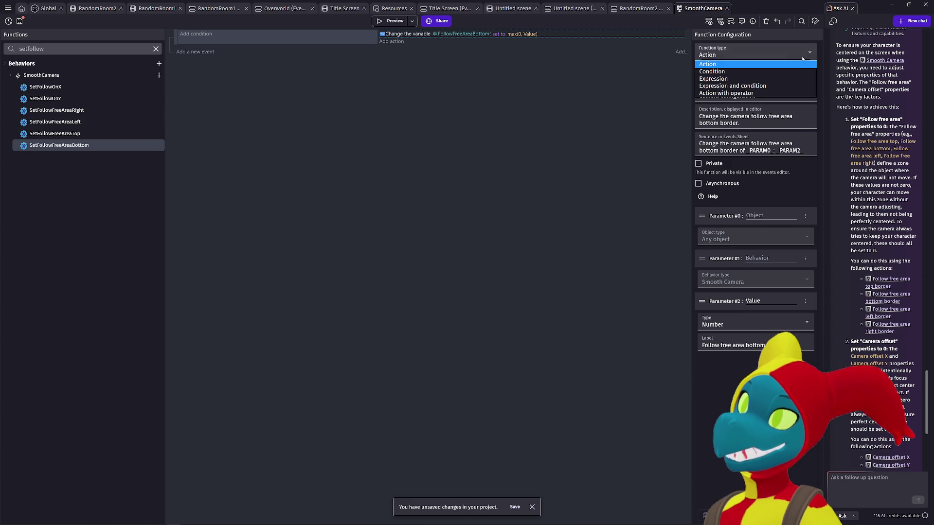
click(635, 89)
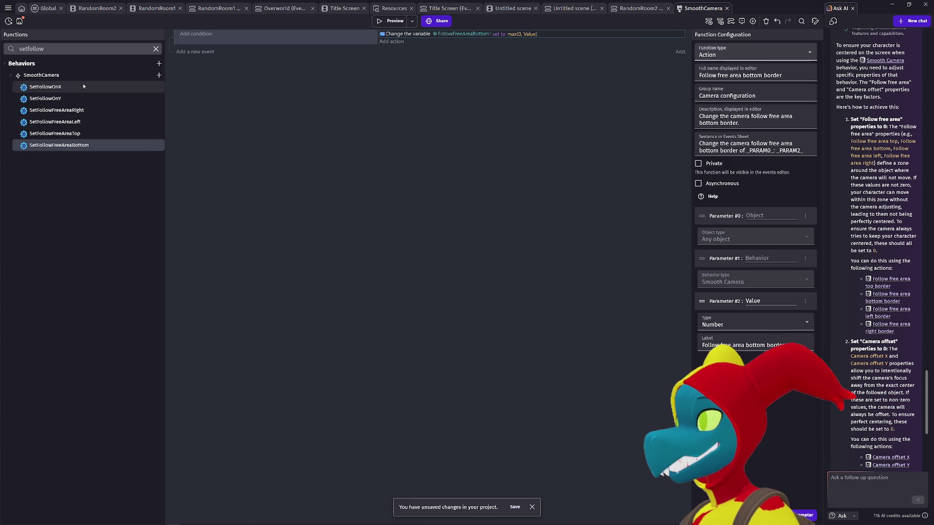
scroll(904, 280, down, 5)
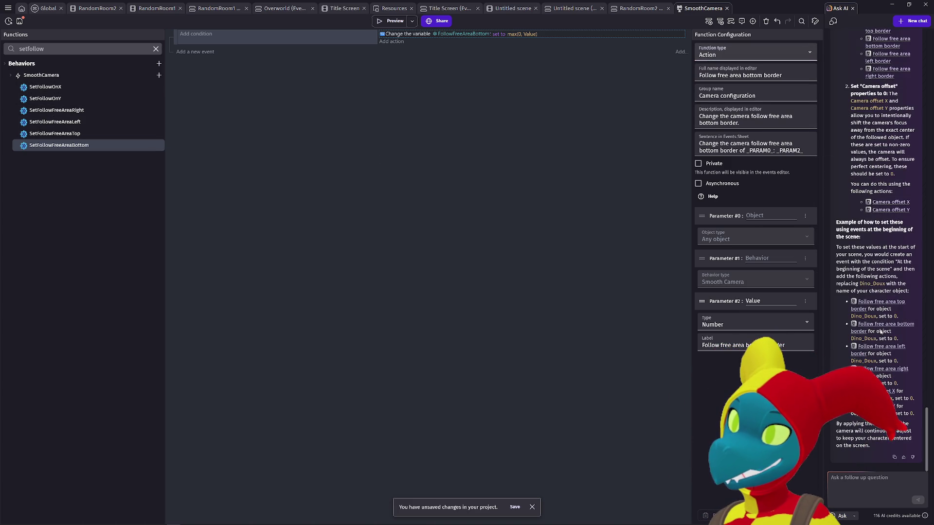
- Send a Build-mode request to the AI assistant for camera-centering events, then preview the game
click(851, 516)
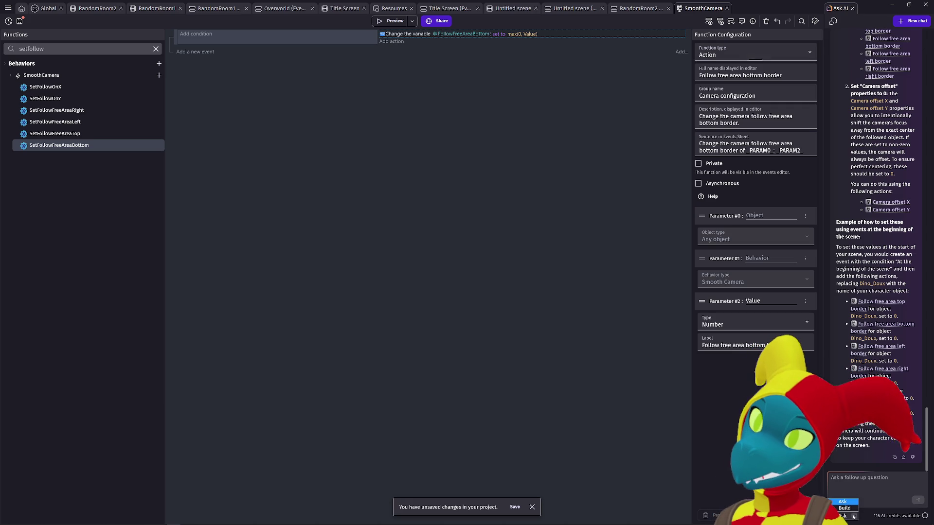
click(856, 492)
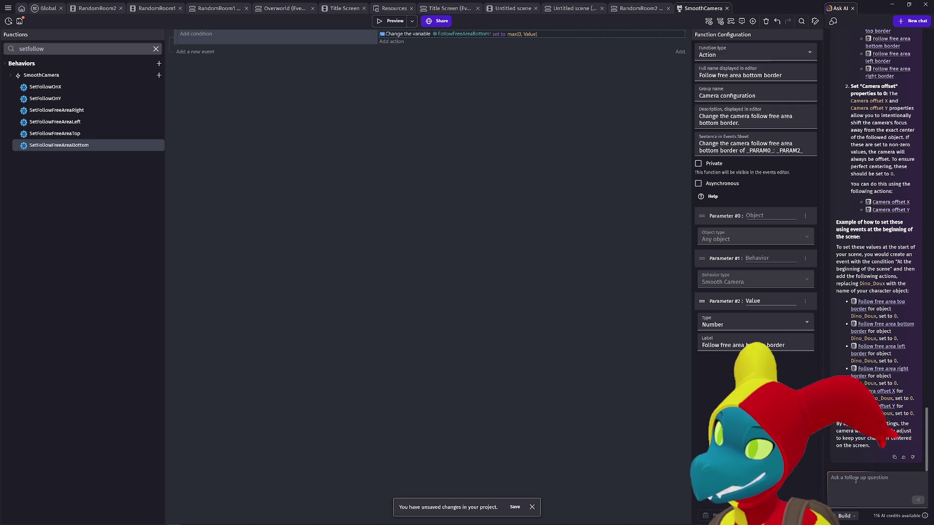
text(do that for me p)
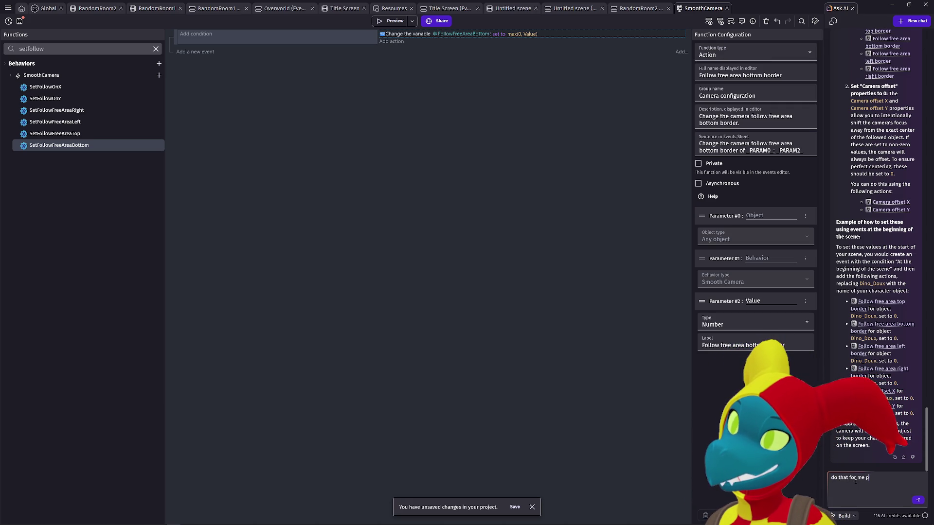
text(e)
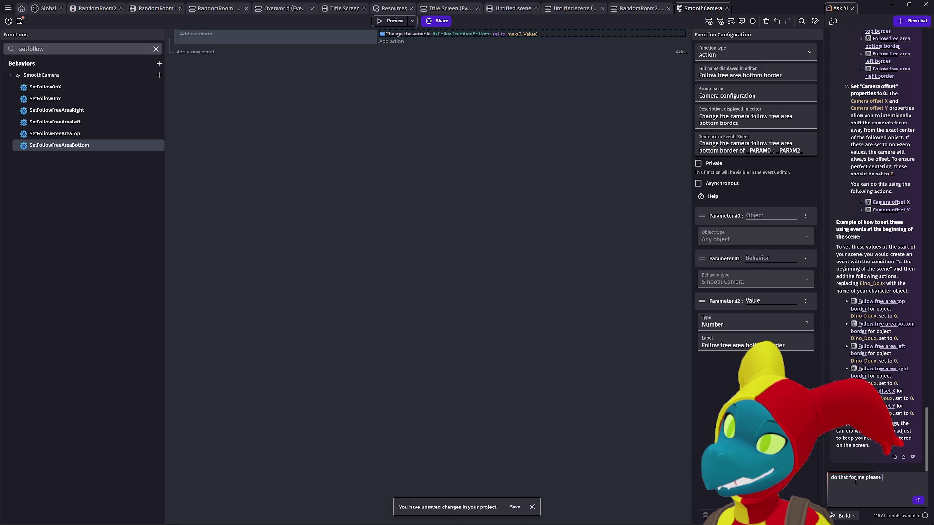
click(919, 503)
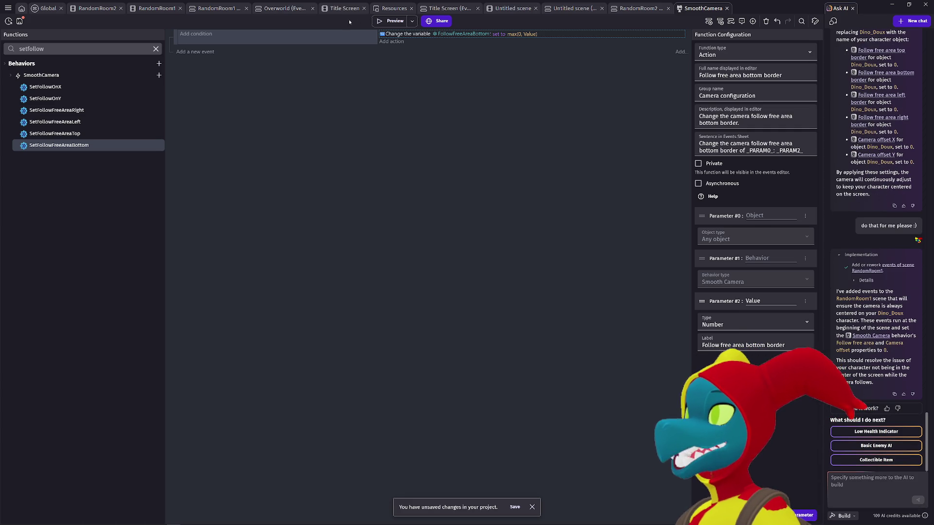
click(390, 21)
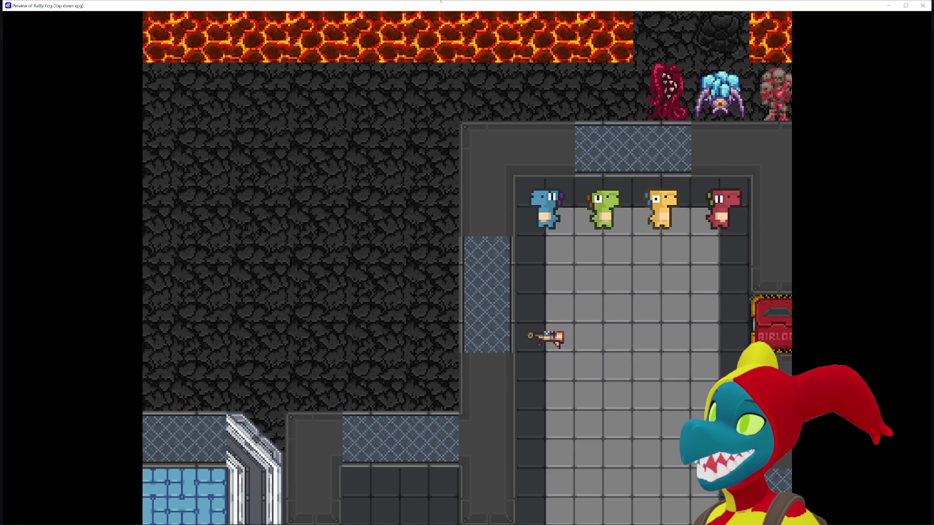
- Close the preview, inspect the RandomRoom2 and RandomRoom1 events, and relaunch from the RandomRoom1 scene
click(923, 5)
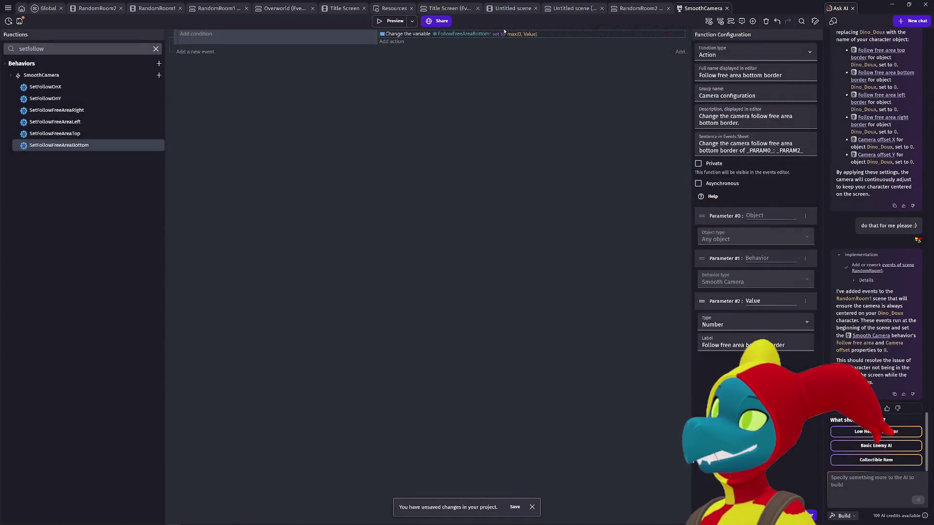
click(635, 10)
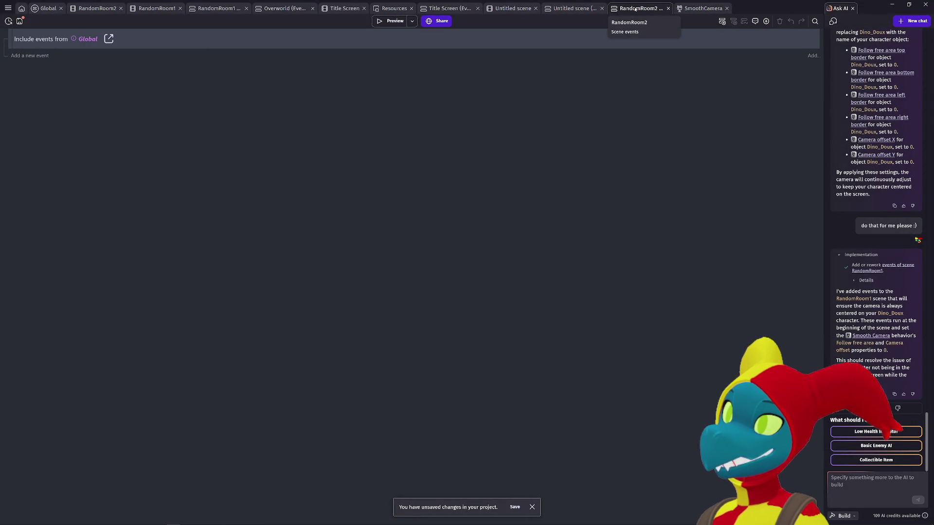
click(213, 9)
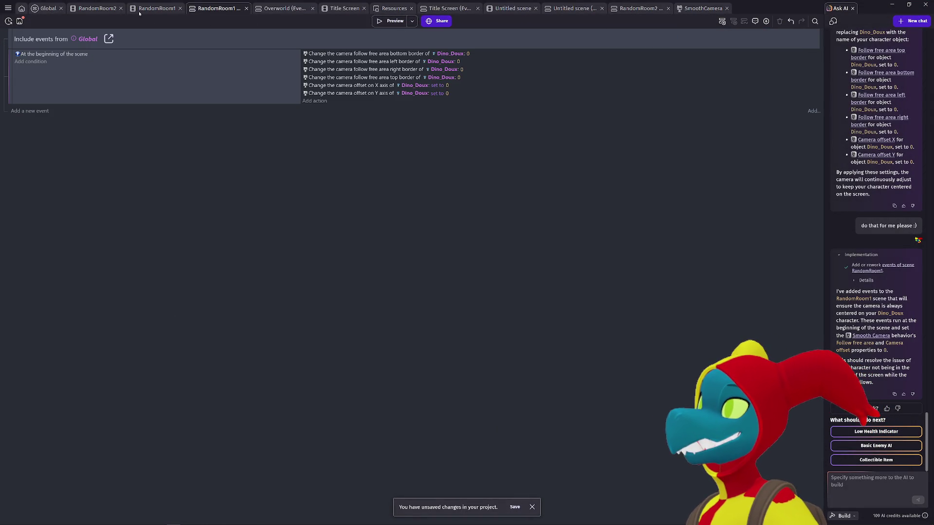
click(160, 10)
click(394, 22)
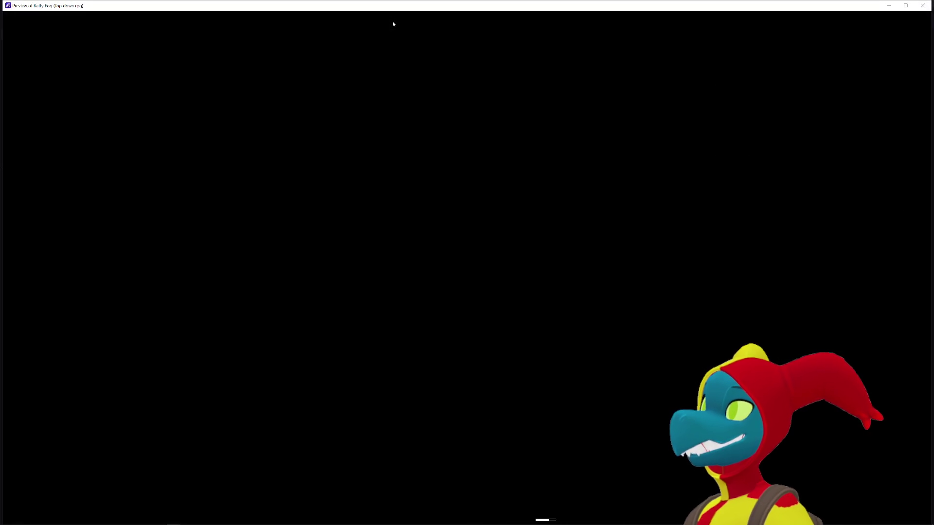
- Walk the character left and down in the preview, move the window aside, then close it
key(Left)
key(Down)
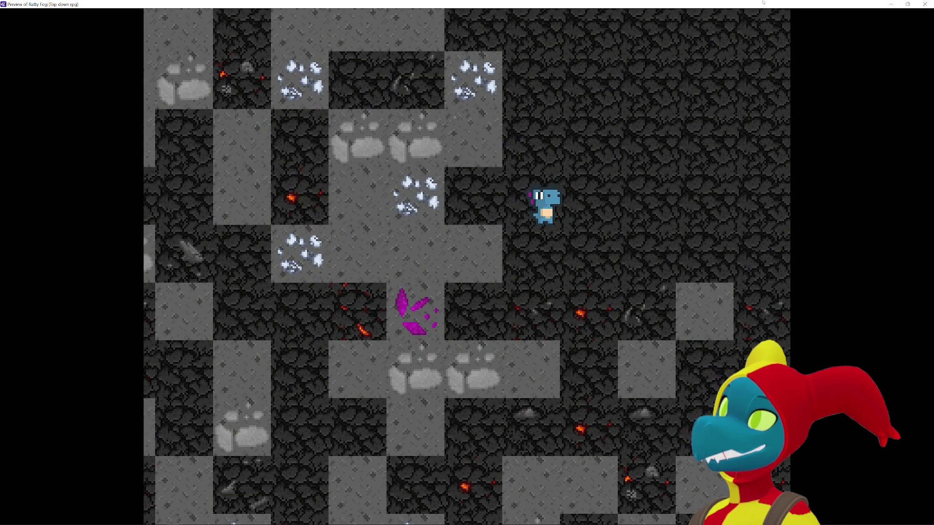
mouse_move(899, 2)
mouse_down()
mouse_move(627, 76)
mouse_move(681, 20)
mouse_move(761, 16)
mouse_up()
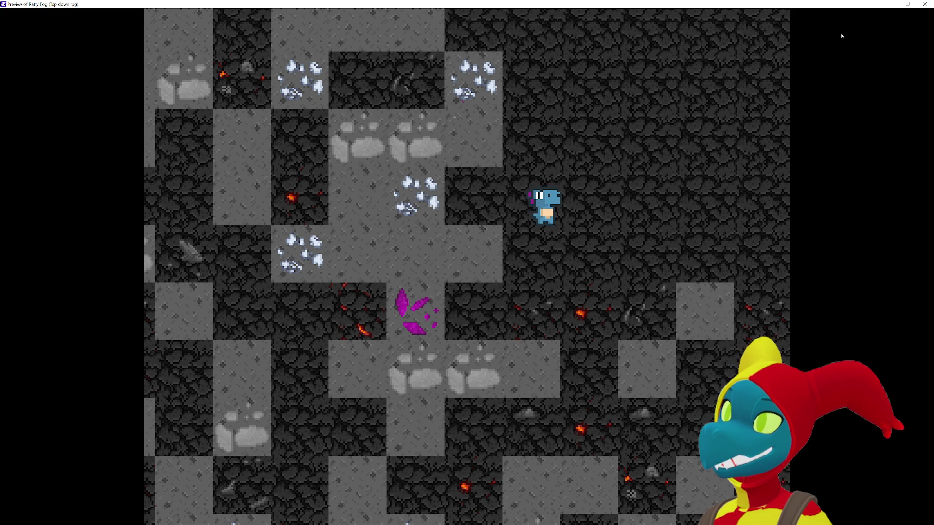
click(925, 4)
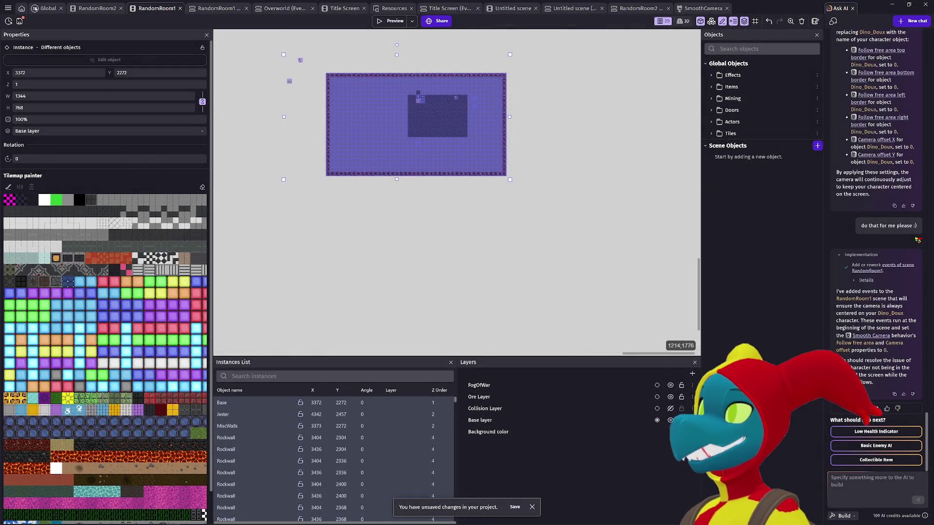
- Set the game resolution resize mode to 'Extend width or height to fill screen' and apply
click(8, 8)
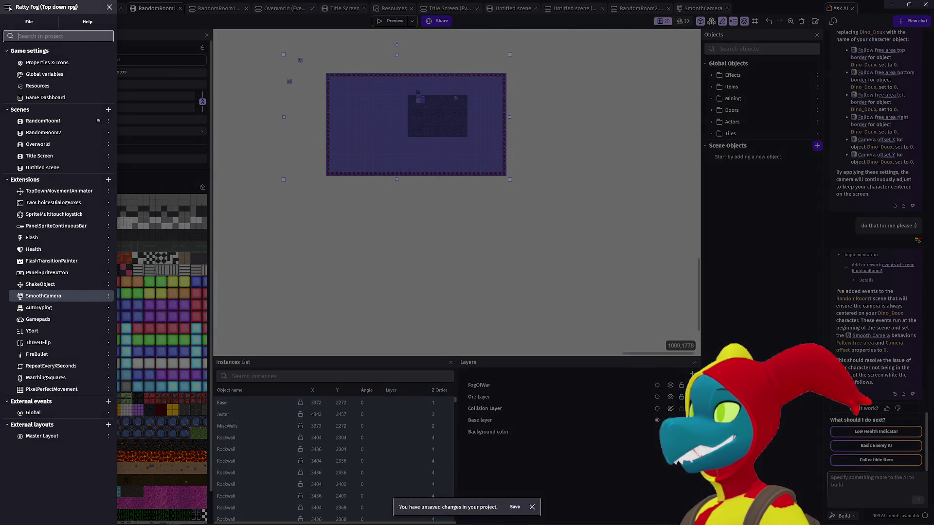
click(60, 63)
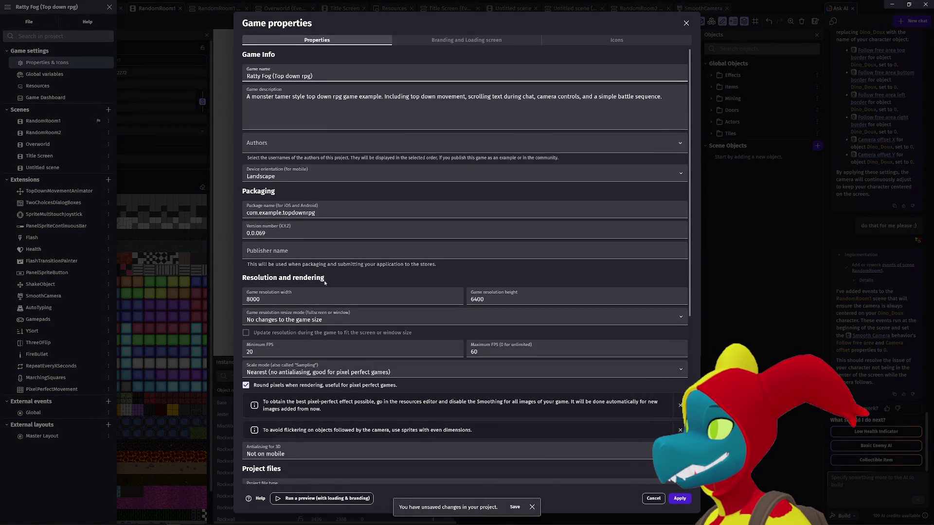
scroll(326, 307, down, 3)
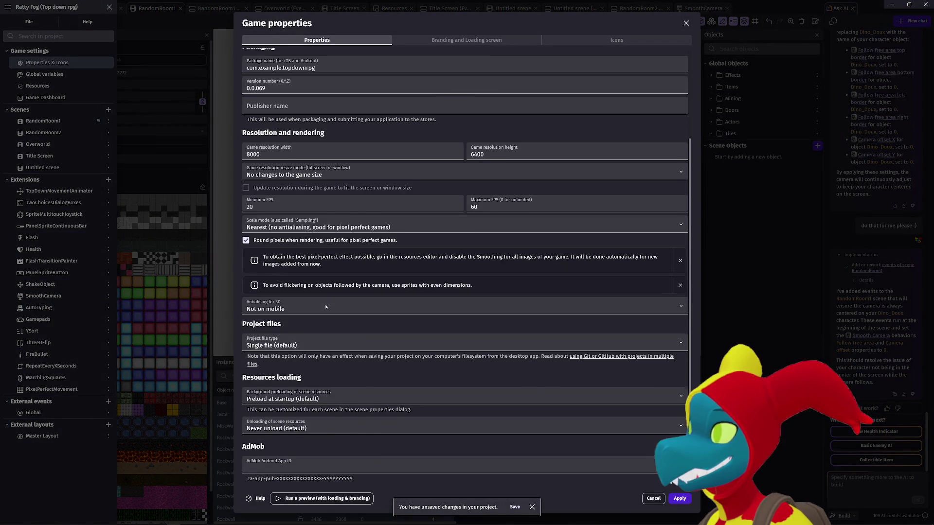
click(301, 174)
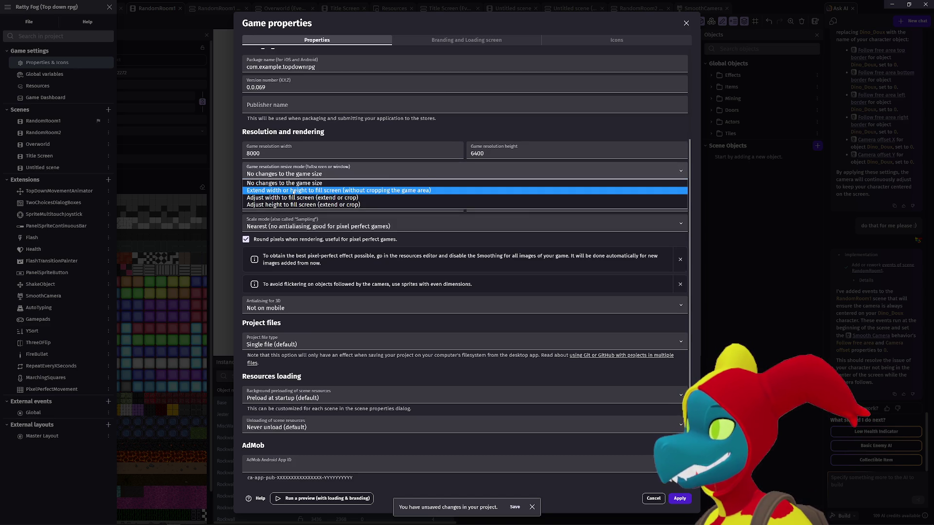
click(294, 190)
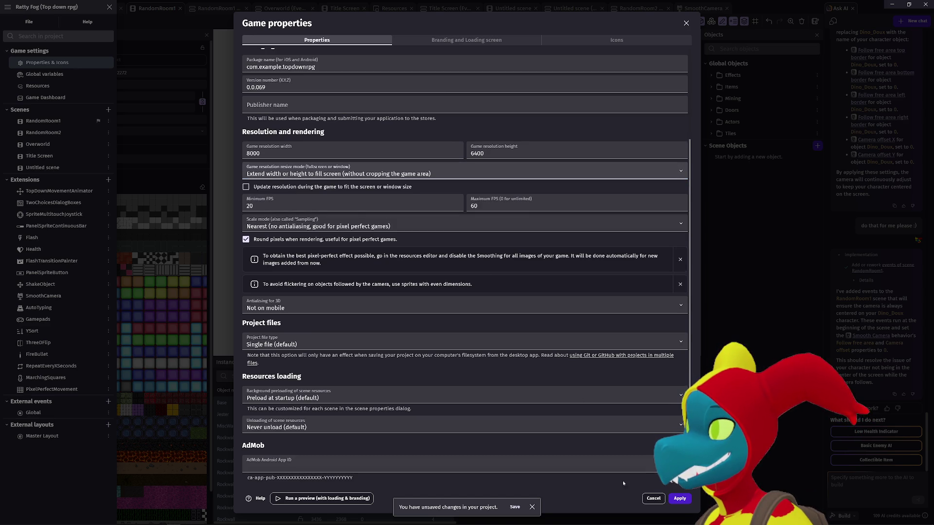
click(677, 498)
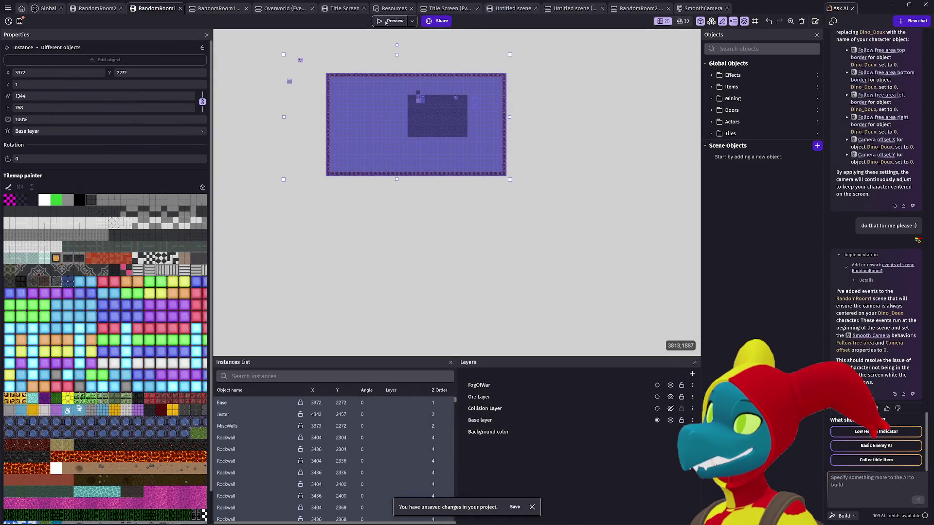
- Preview the game with the new resize mode, turning the character left, then close it
click(386, 22)
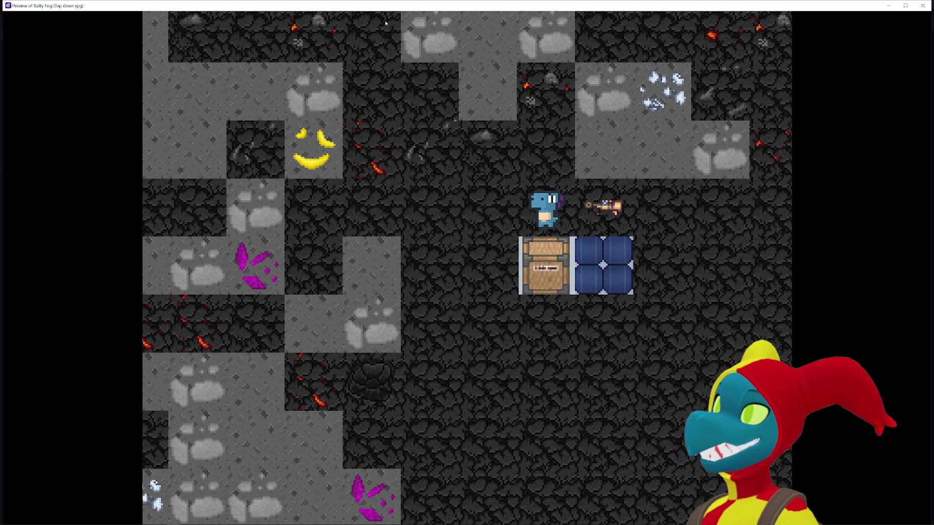
key(Left)
click(923, 6)
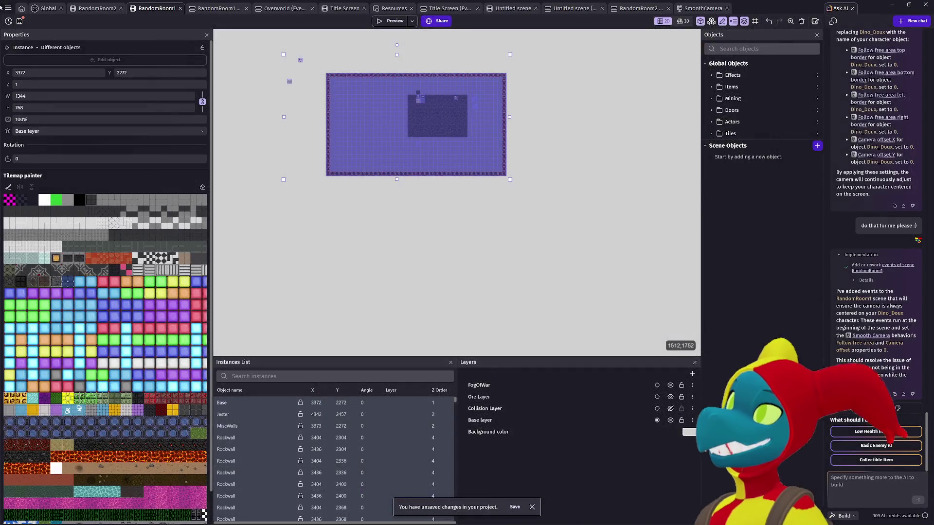
- Switch resize mode to 'Adjust width to fill screen', enable resolution updates during the game, apply, and preview
click(8, 9)
click(48, 62)
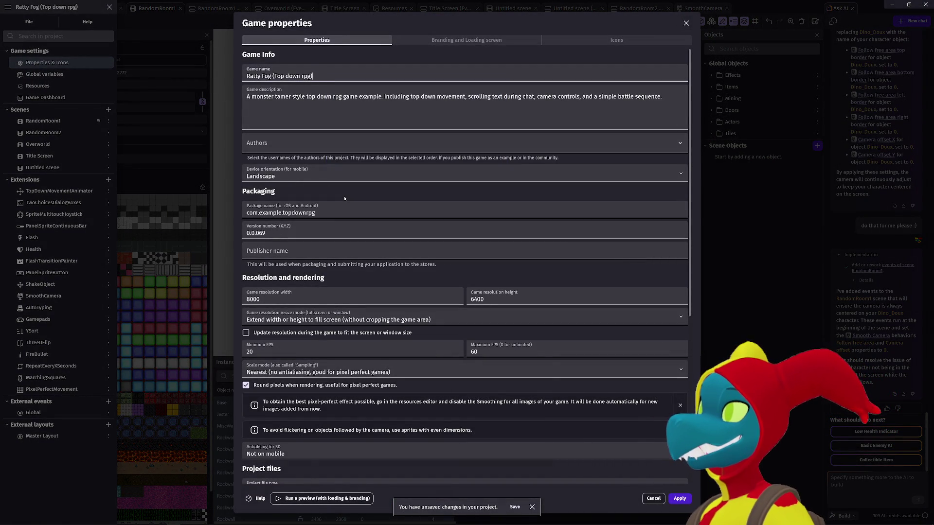
scroll(355, 204, down, 3)
click(367, 211)
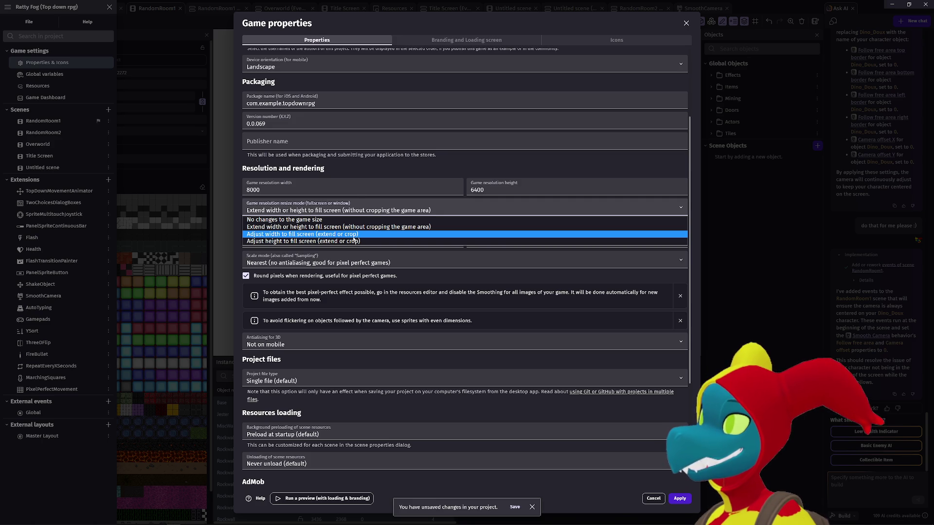
click(354, 235)
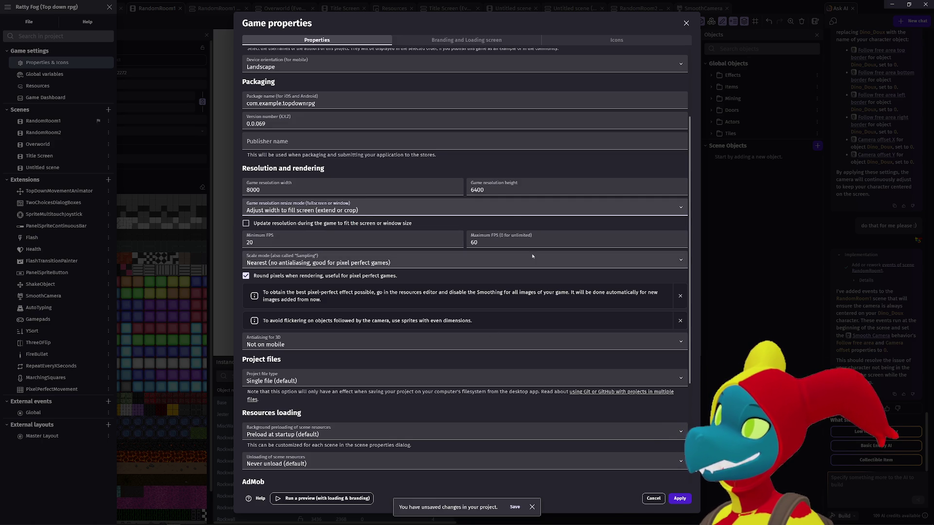
click(269, 223)
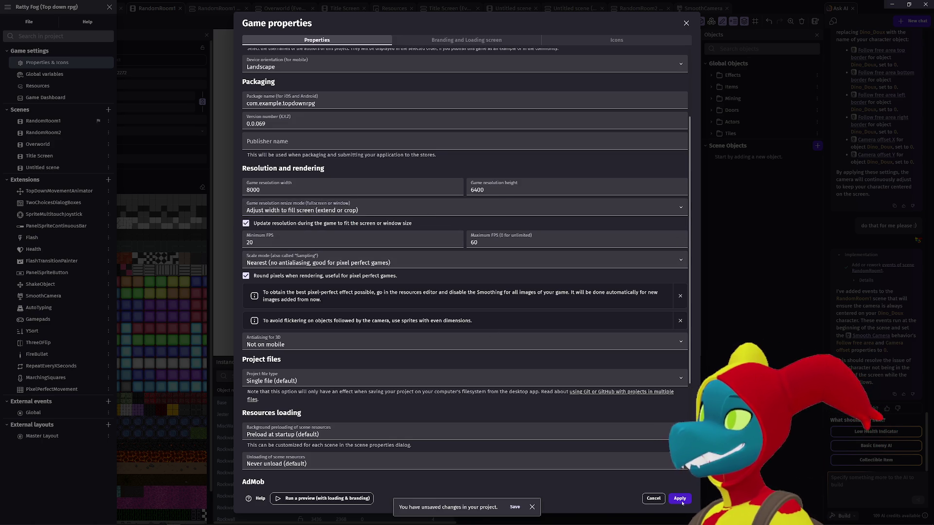
click(681, 499)
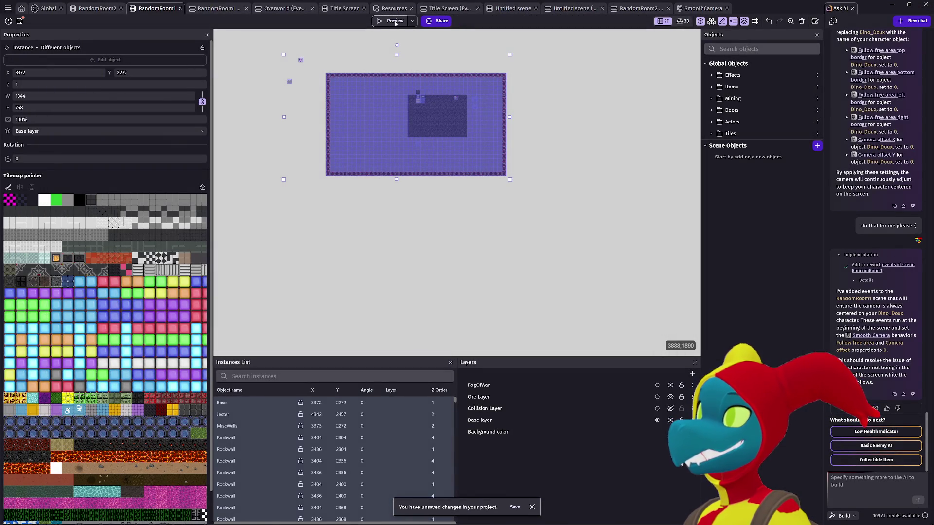
click(395, 21)
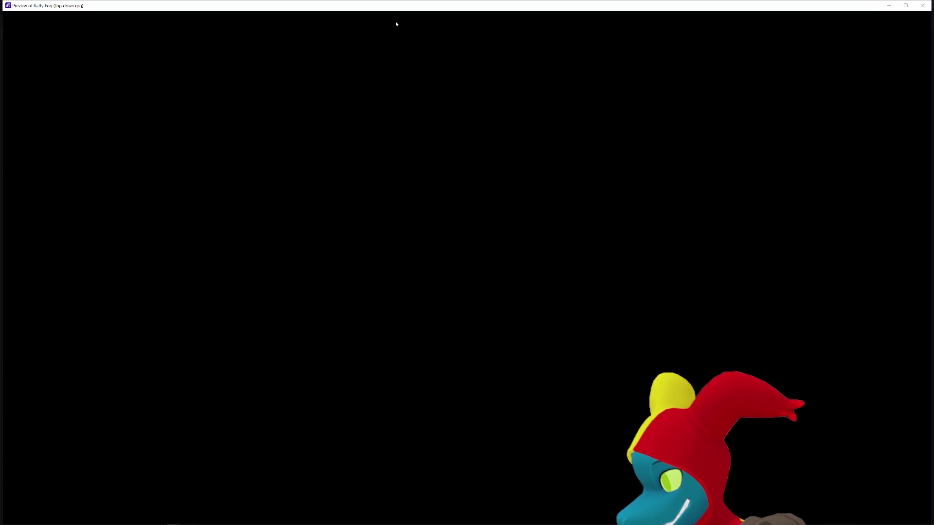
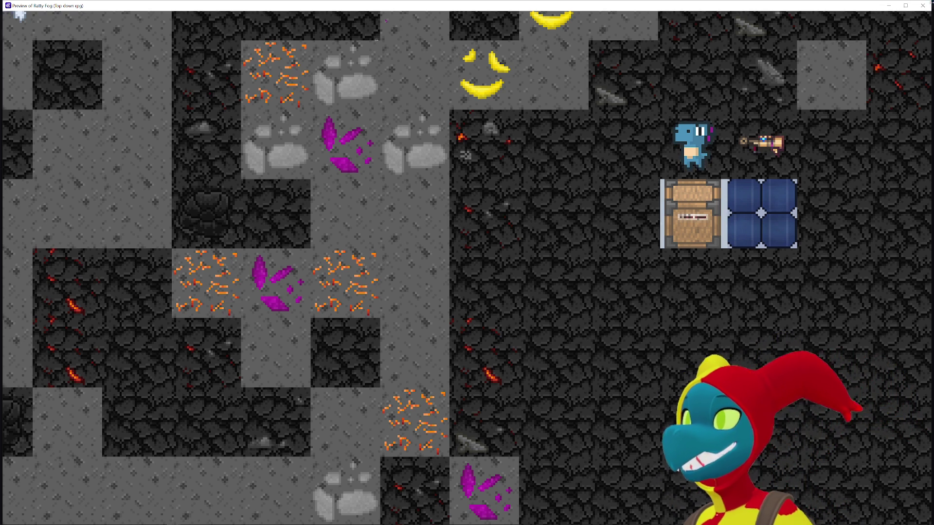
- Close the 'Preview of Ratty Fog' game preview window
click(923, 5)
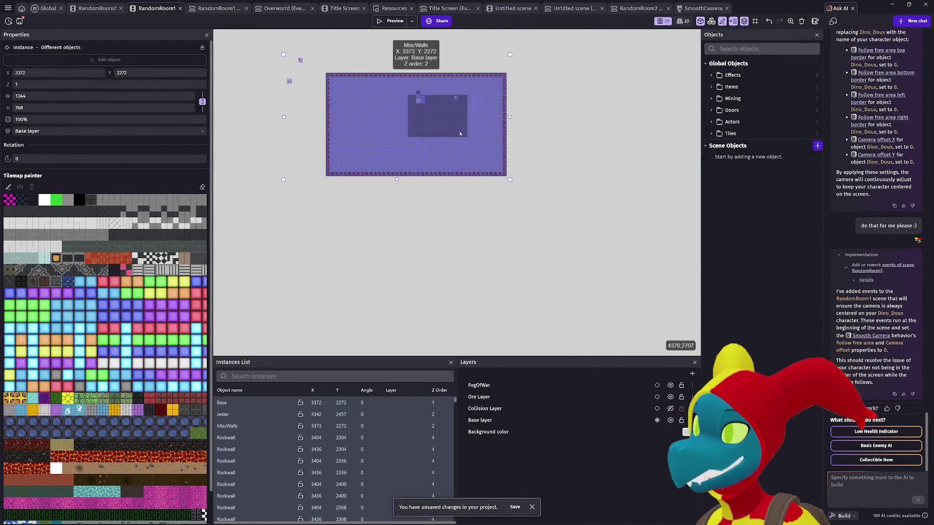
- Zoom and pan around the RandomRoom1 level, then deselect the level instances
scroll(461, 133, up, 5)
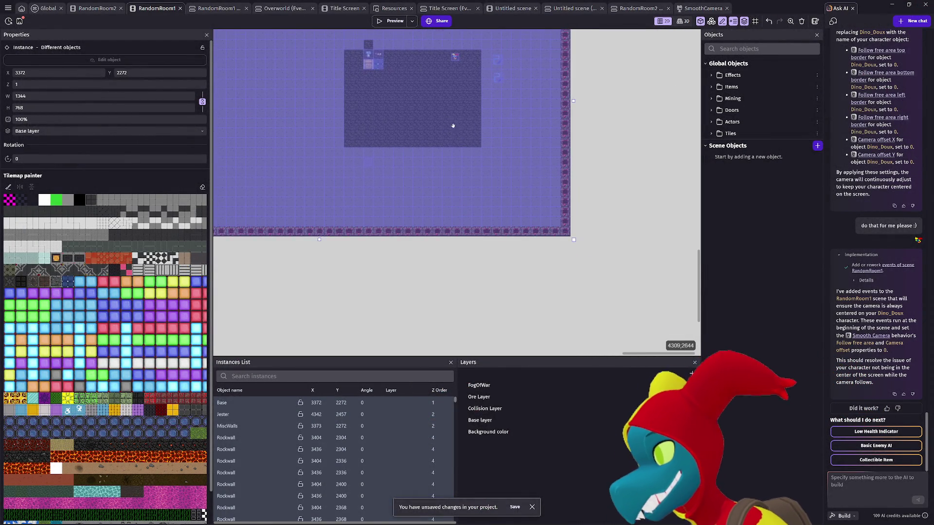
scroll(447, 119, up, 2)
scroll(447, 119, left, 1)
scroll(576, 209, left, 2)
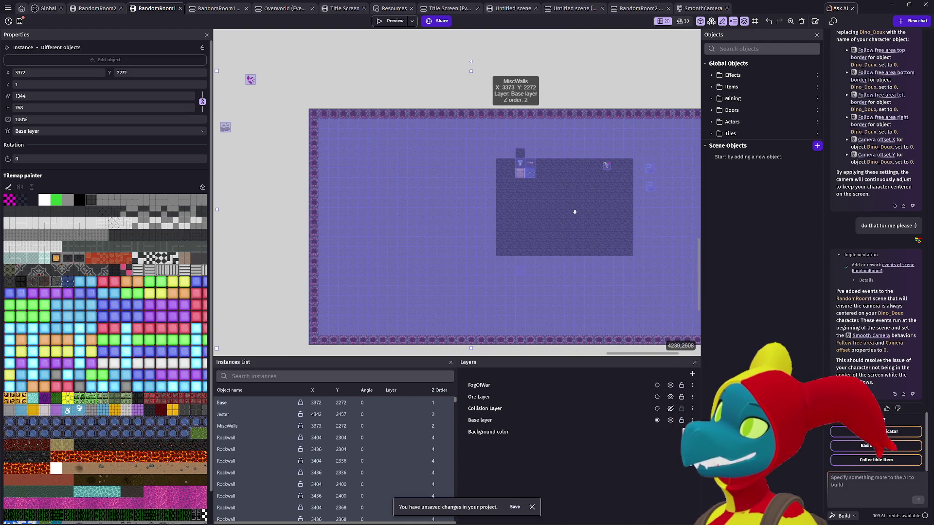
scroll(535, 211, right, 3)
mouse_move(477, 215)
mouse_down()
mouse_move(444, 188)
mouse_move(551, 198)
mouse_move(501, 202)
mouse_up()
click(501, 202)
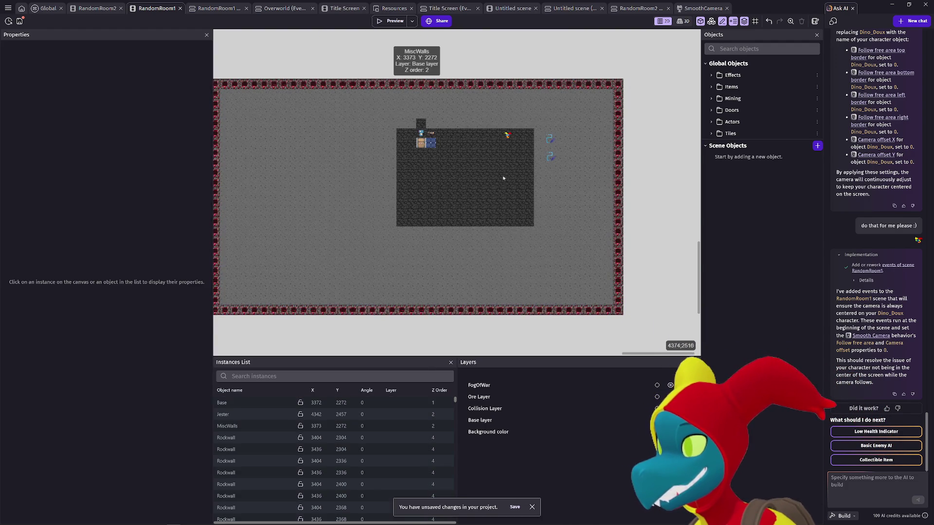
- Scroll around the level once more, then switch to the RandomRoom2 scene with Ctrl+Shift+Tab
scroll(422, 178, up, 2)
scroll(423, 179, up, 2)
scroll(448, 177, right, 3)
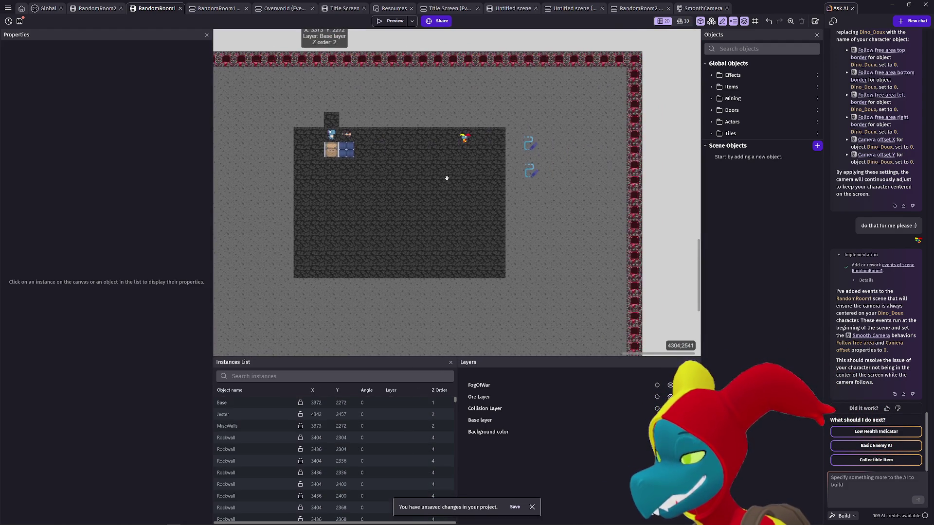
scroll(455, 181, down, 1)
scroll(473, 204, up, 3)
scroll(455, 211, left, 4)
scroll(455, 211, down, 2)
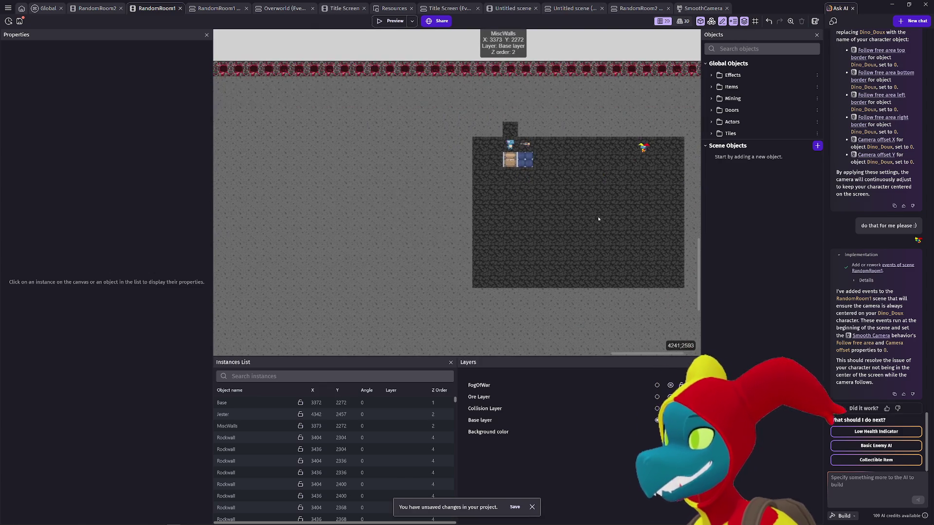
scroll(594, 213, right, 4)
scroll(594, 212, down, 1)
key(ctrl+shift+Tab)
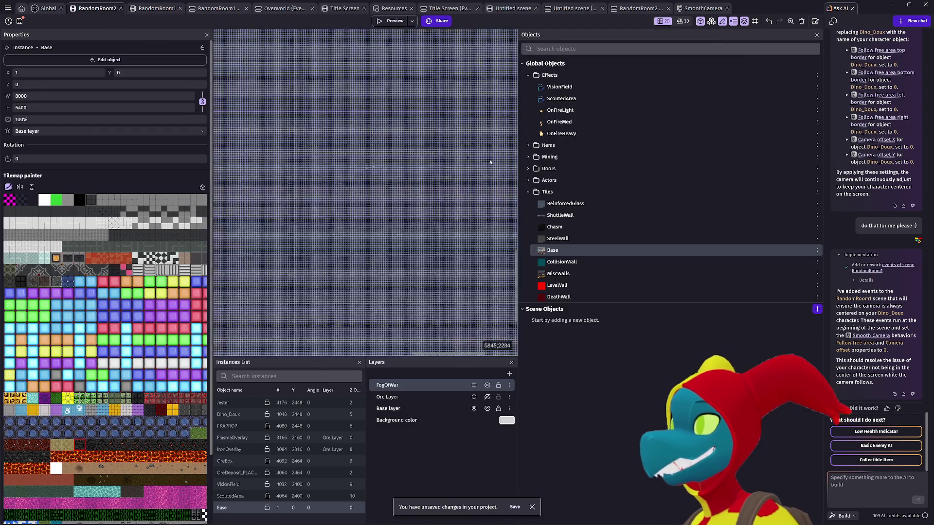
- Stretch the Base tilemap in RandomRoom2 to a width of 9696, then deselect it
scroll(480, 177, down, 3)
scroll(480, 176, down, 1)
scroll(480, 194, right, 3)
drag(428, 173, 483, 237)
scroll(484, 236, up, 2)
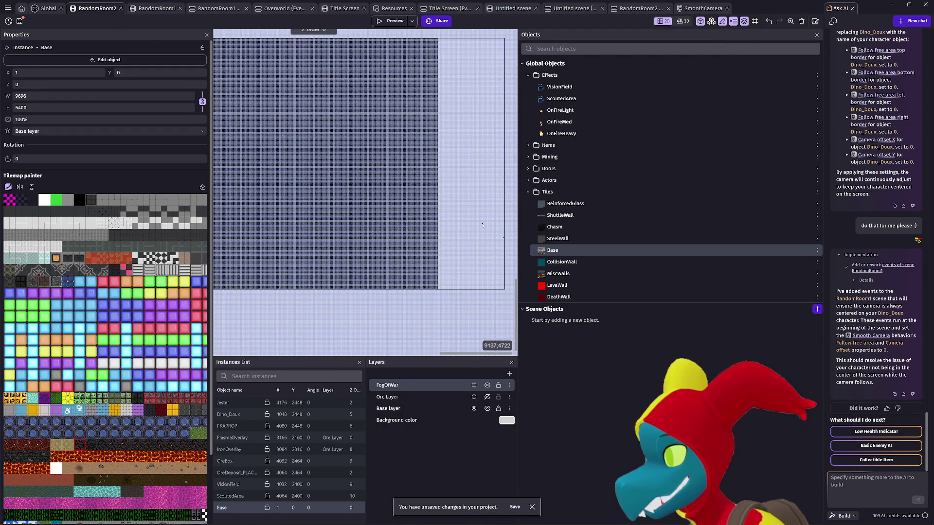
click(494, 234)
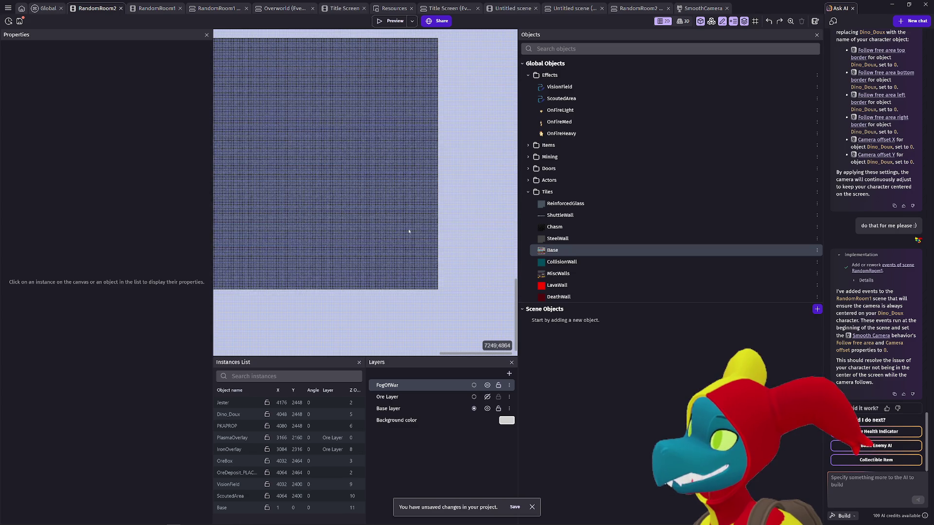
scroll(390, 228, up, 1)
scroll(390, 228, up, 4)
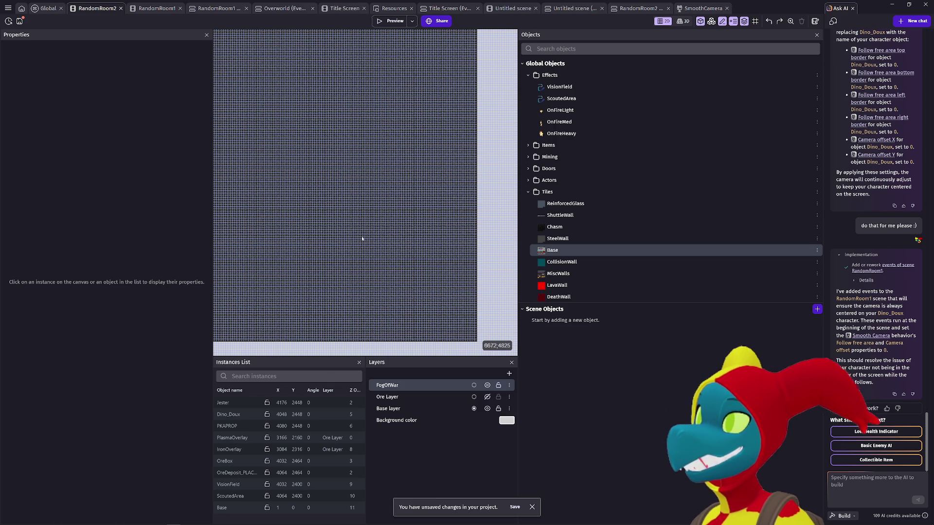
- Widen the scene canvas by shrinking both side panels
scroll(382, 229, left, 5)
scroll(359, 251, down, 5)
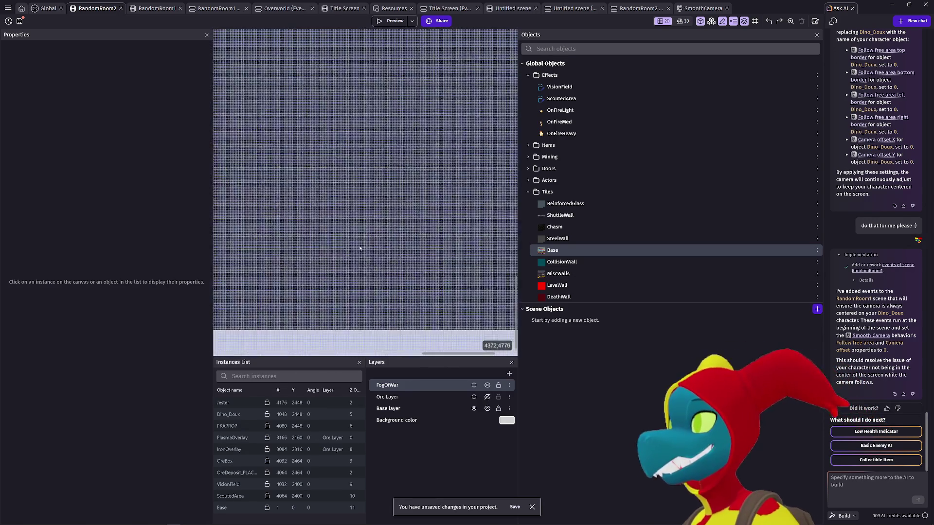
scroll(369, 248, up, 6)
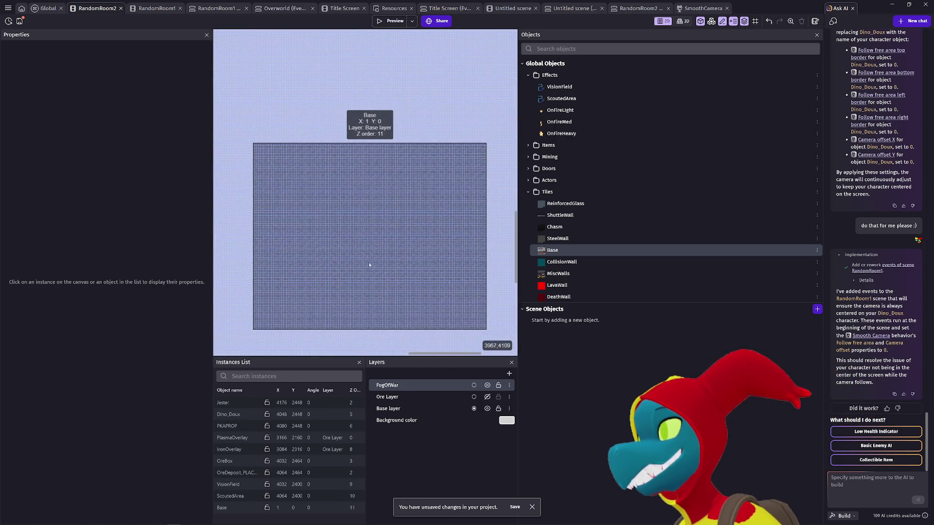
scroll(346, 235, up, 4)
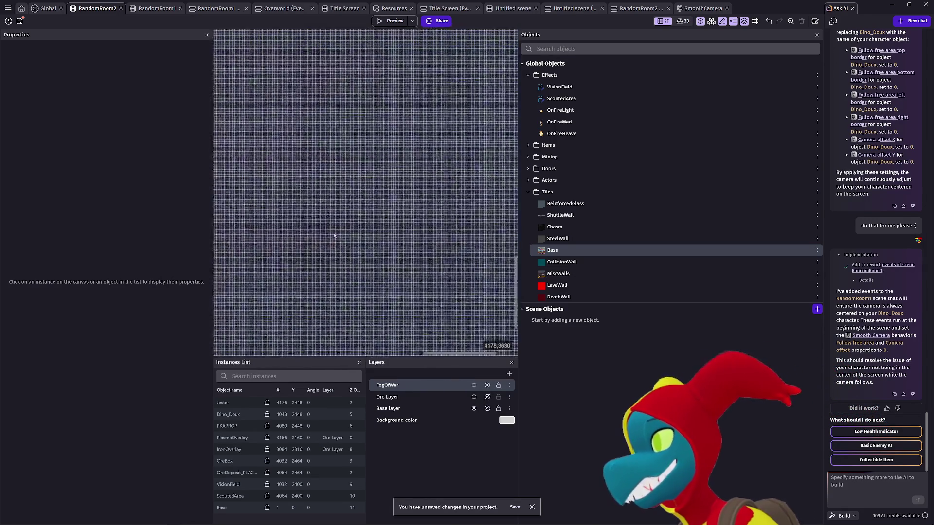
scroll(344, 240, up, 2)
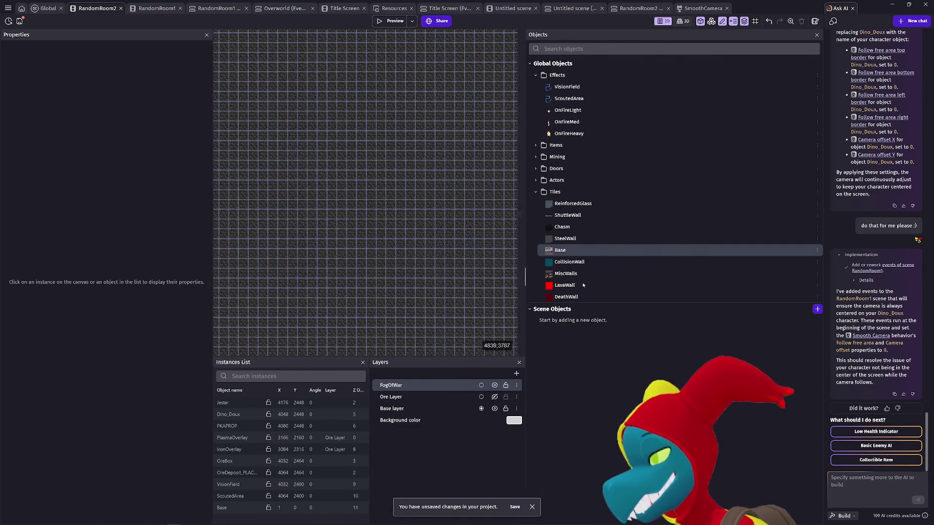
drag(517, 281, 701, 282)
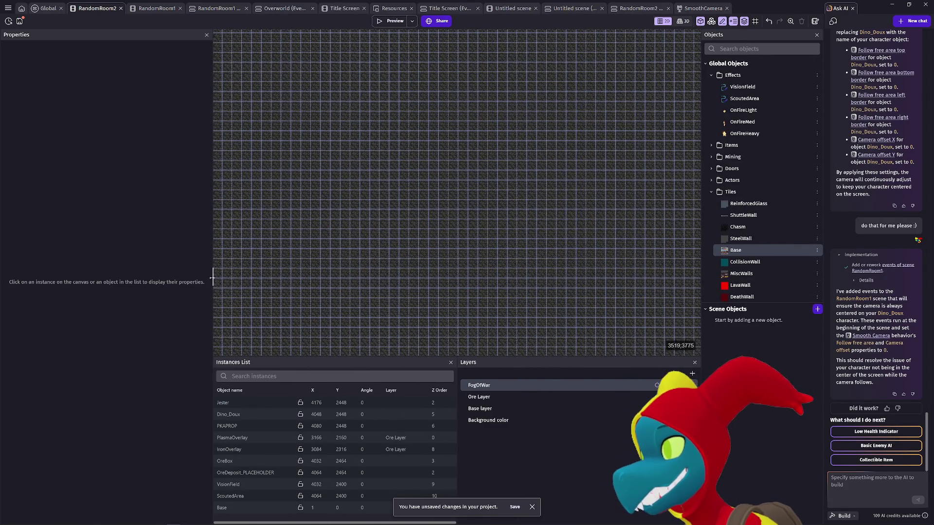
drag(212, 278, 55, 285)
- Look over the widened level, then bring up the Global events sheet
scroll(394, 273, down, 5)
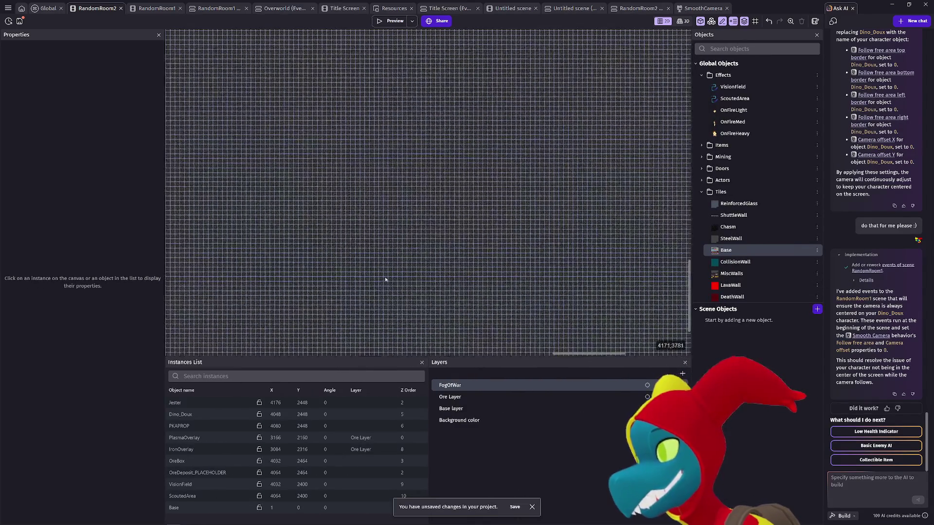
scroll(388, 281, down, 5)
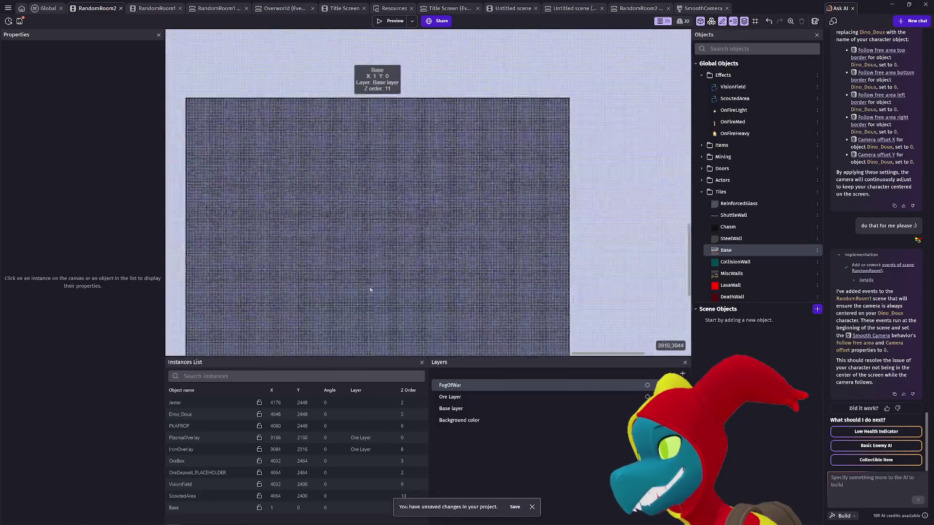
scroll(521, 265, up, 5)
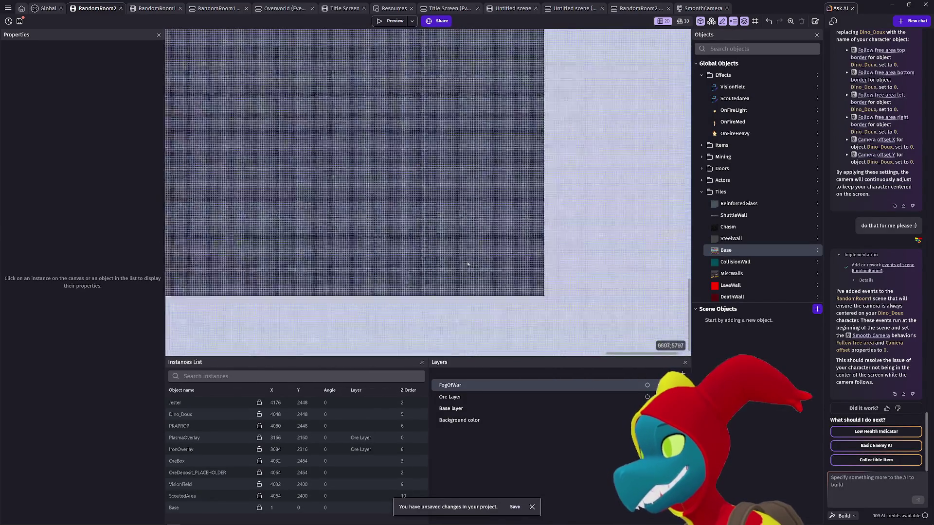
scroll(557, 289, up, 4)
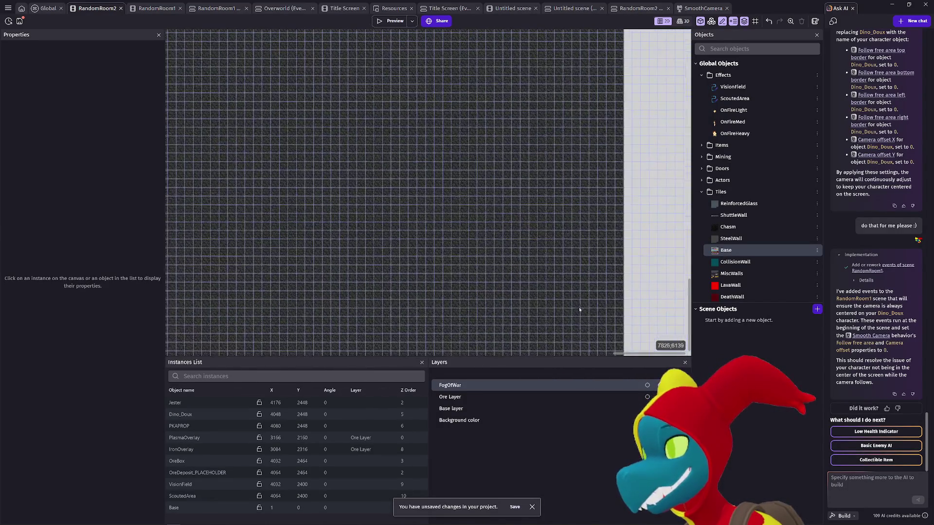
scroll(460, 258, up, 6)
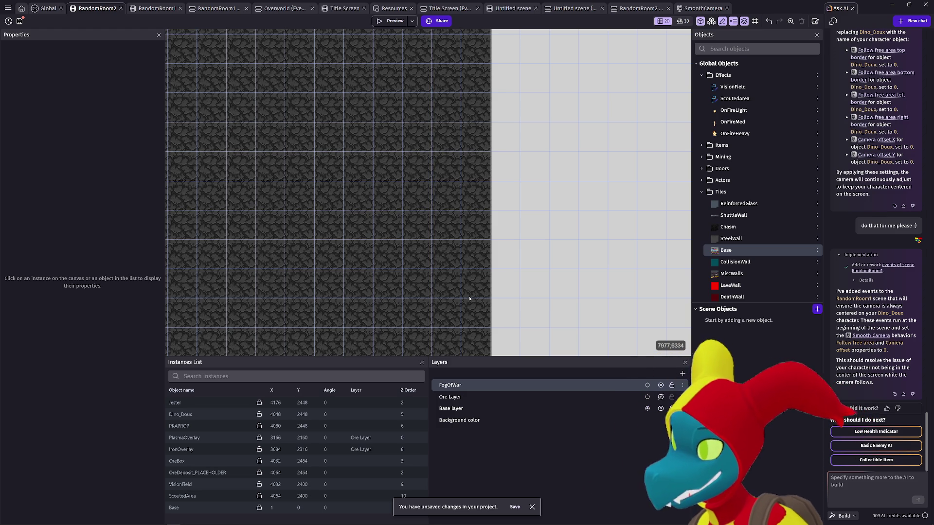
scroll(461, 295, down, 5)
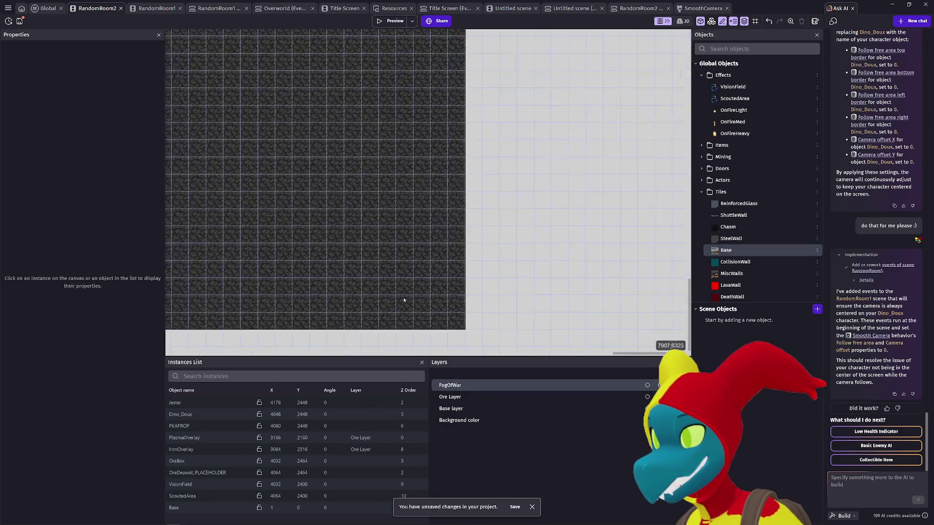
scroll(391, 272, down, 3)
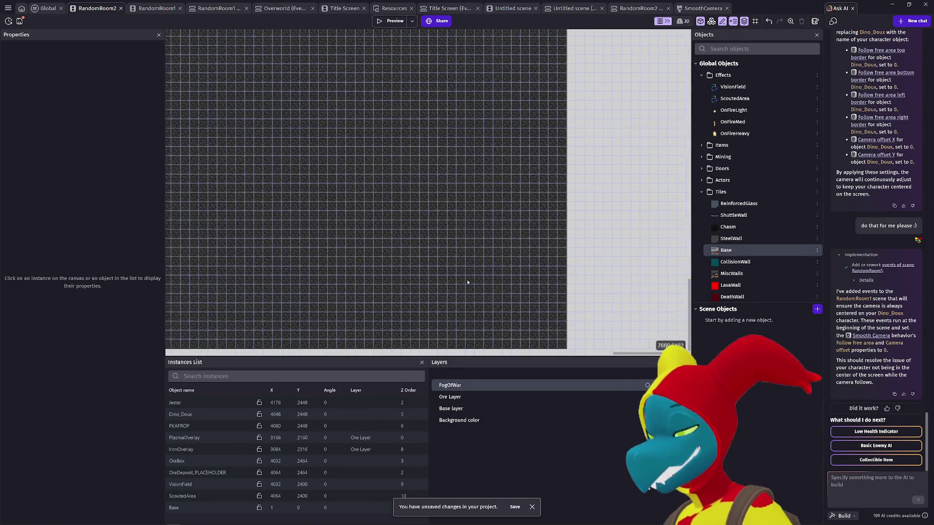
click(52, 9)
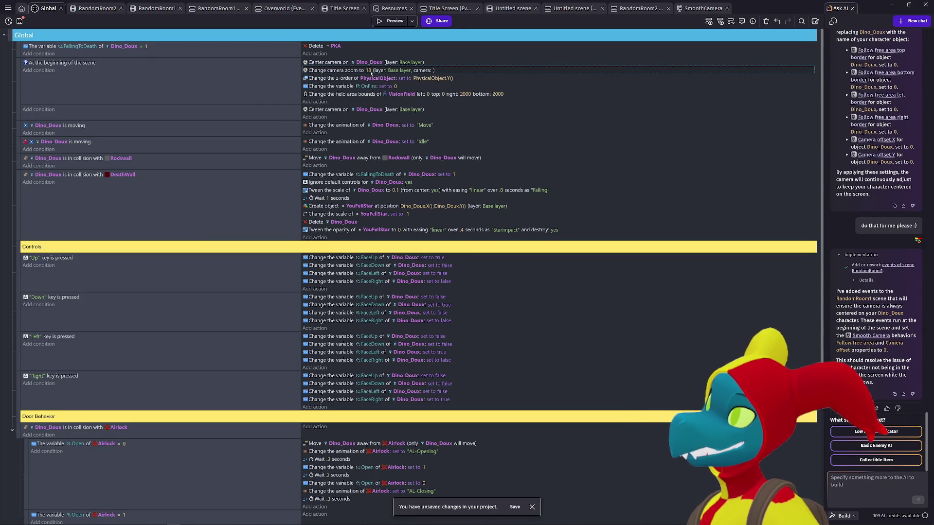
- Leave the camera zoom at 18 and send the AI 'nope the camera is still not focused on the player'
click(368, 71)
click(340, 65)
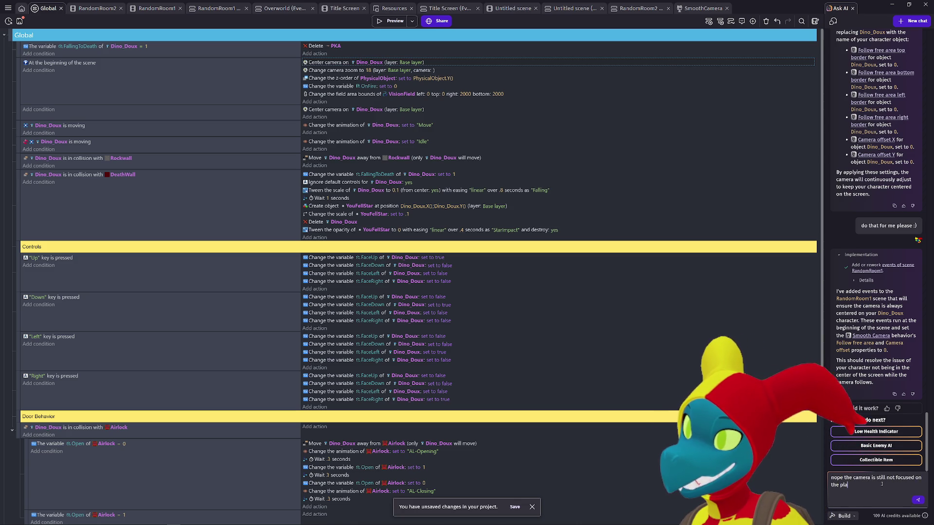
text(yer)
key(shift+Return)
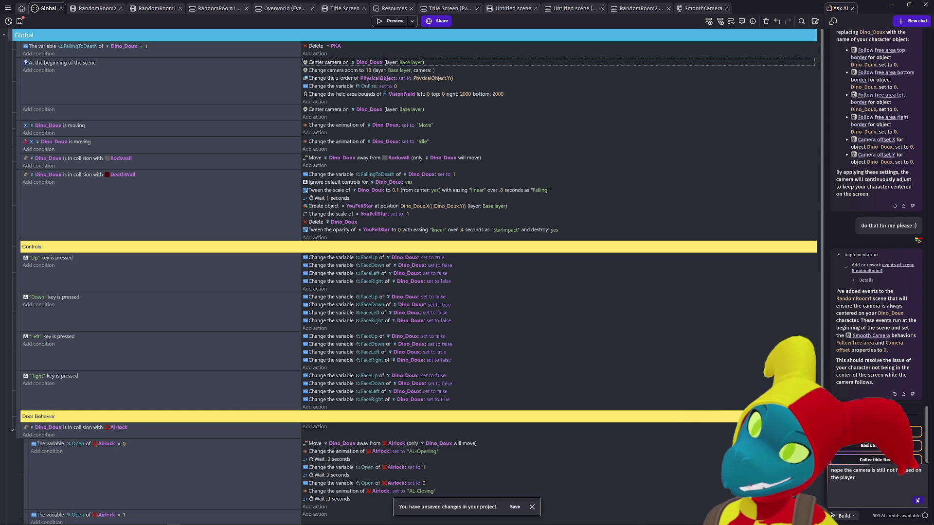
key(Return)
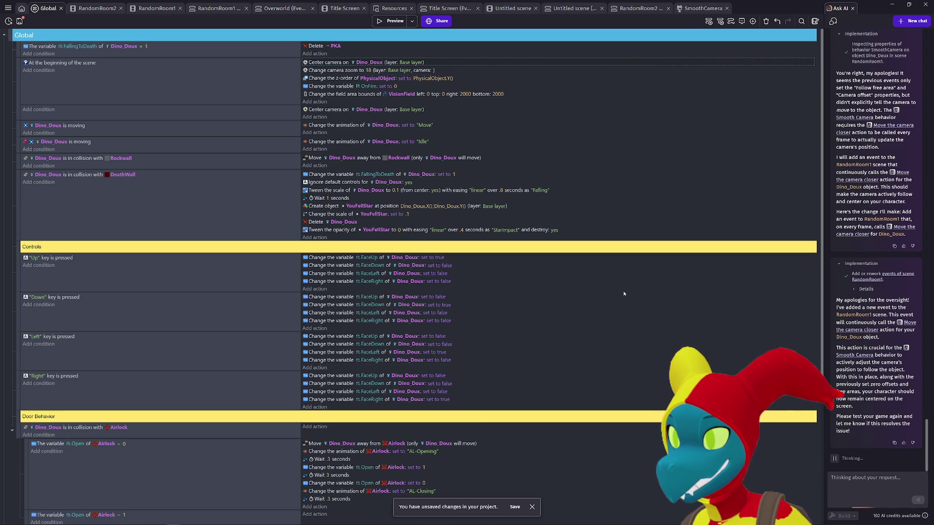
- Preview the game, close it, and return to the RandomRoom1 scene
click(400, 21)
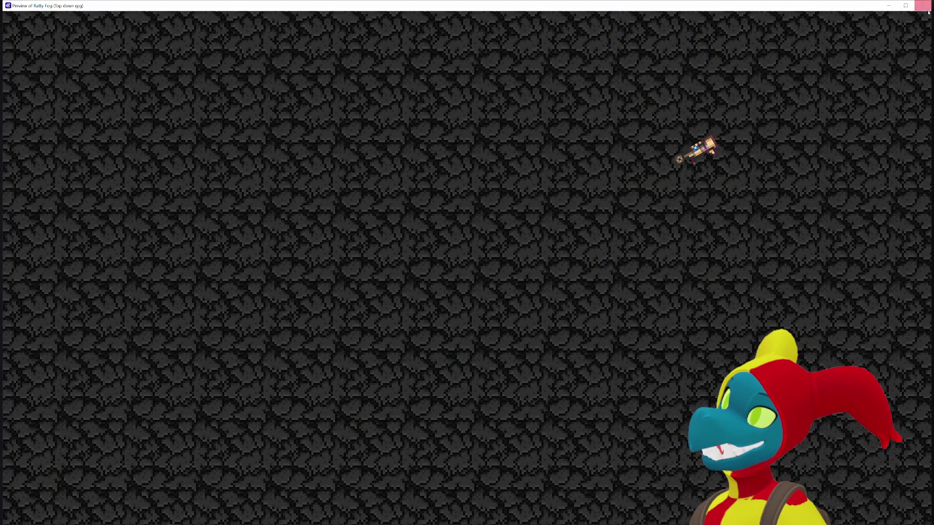
click(923, 5)
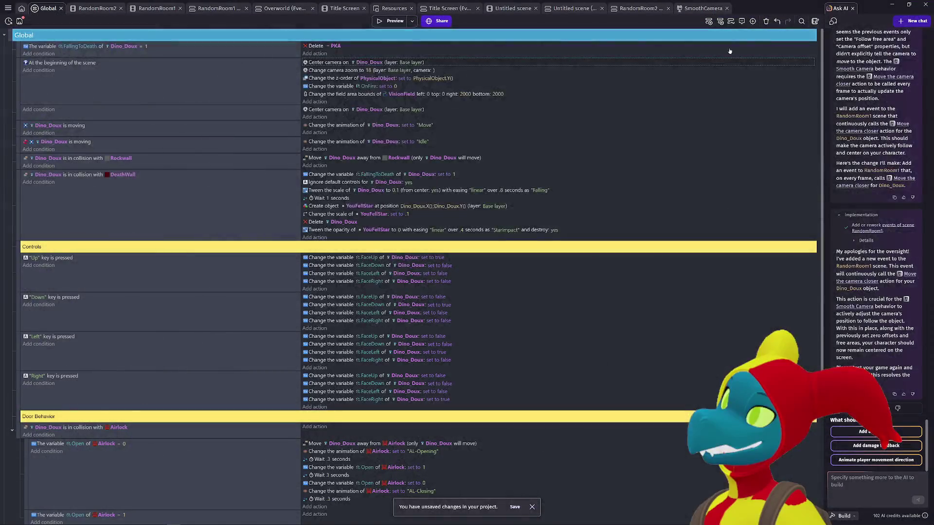
click(155, 9)
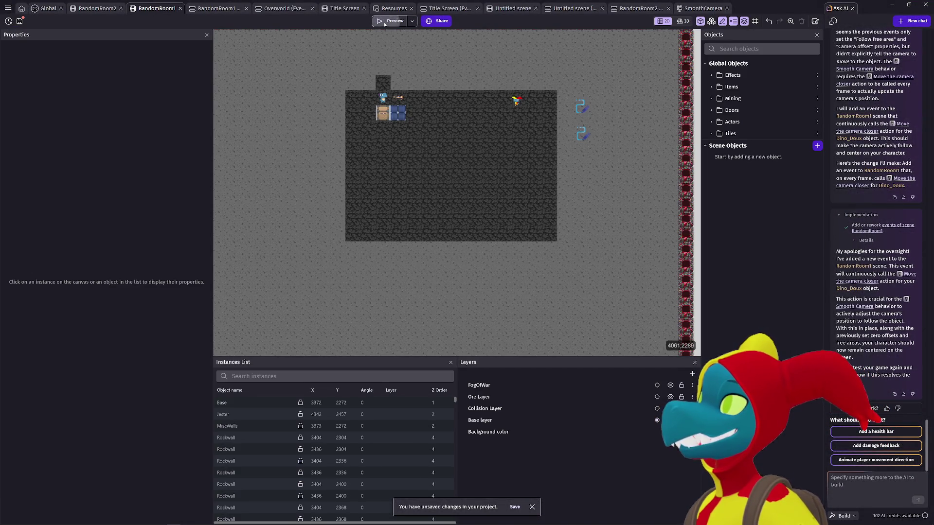
- Preview RandomRoom1 again, walking the dino left to test whether the camera follows
click(384, 22)
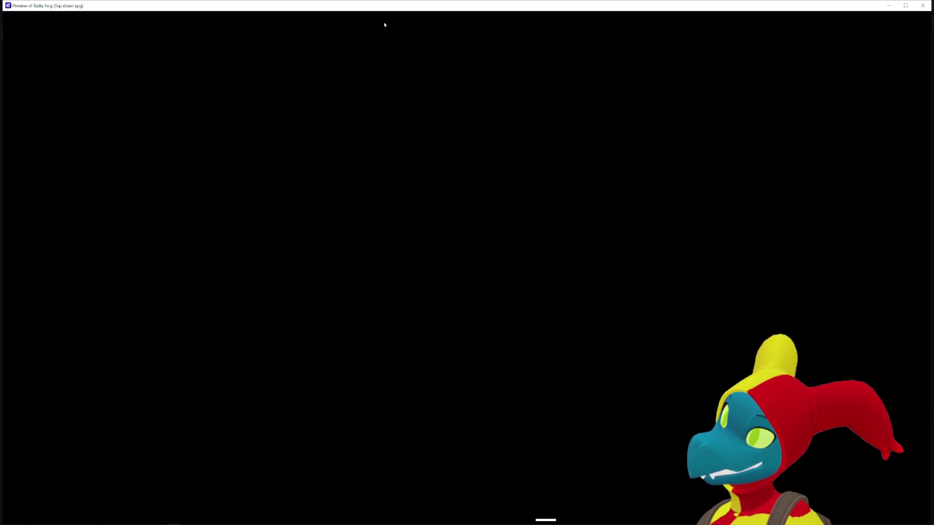
key(Left)
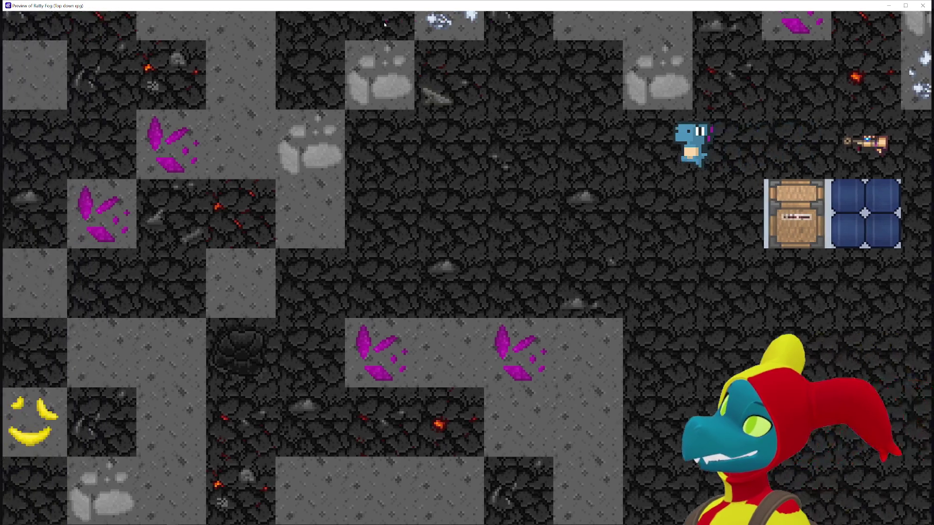
click(923, 5)
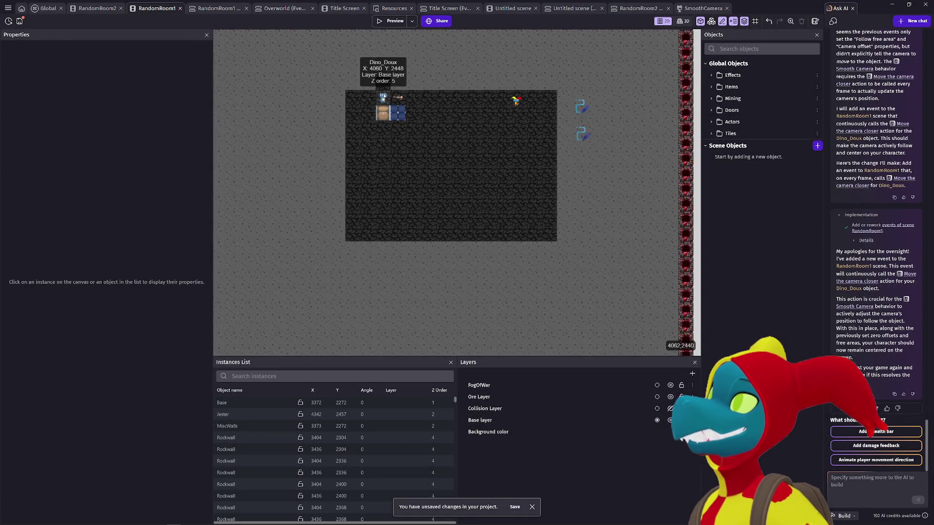
- Delete the SmoothCamera behavior from Dino_Doux, apply the change, and start a new preview
double_click(384, 96)
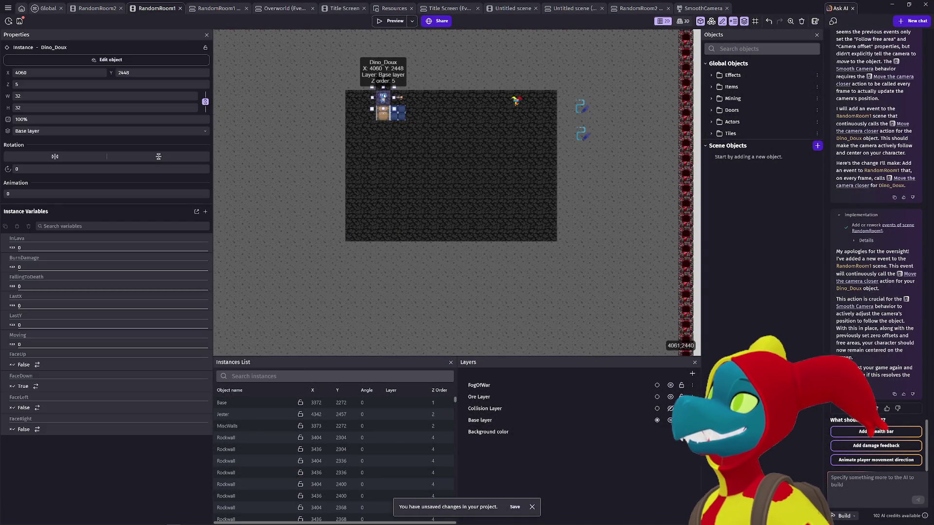
click(431, 44)
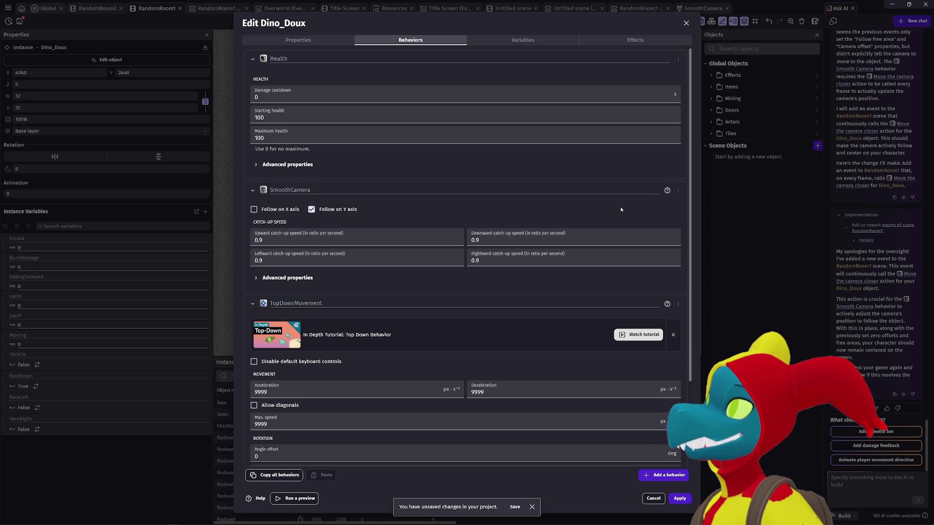
click(679, 191)
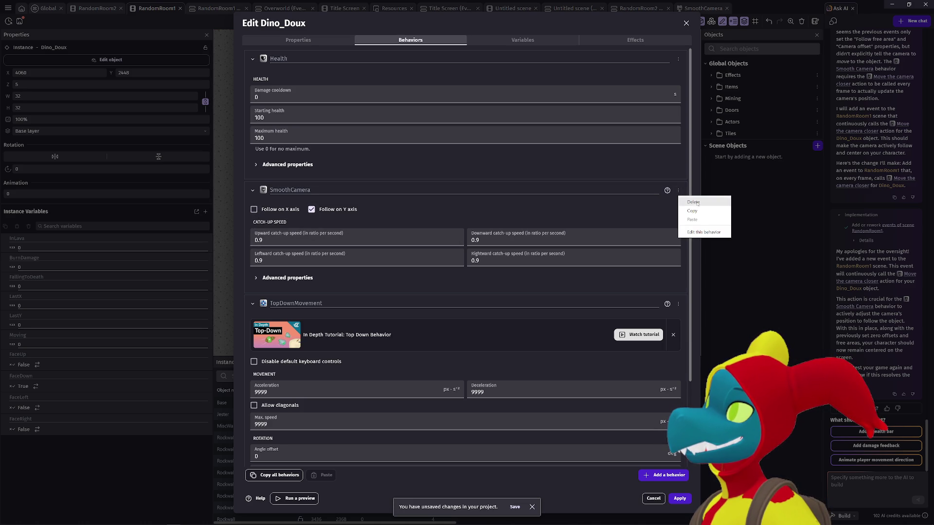
click(693, 202)
click(504, 267)
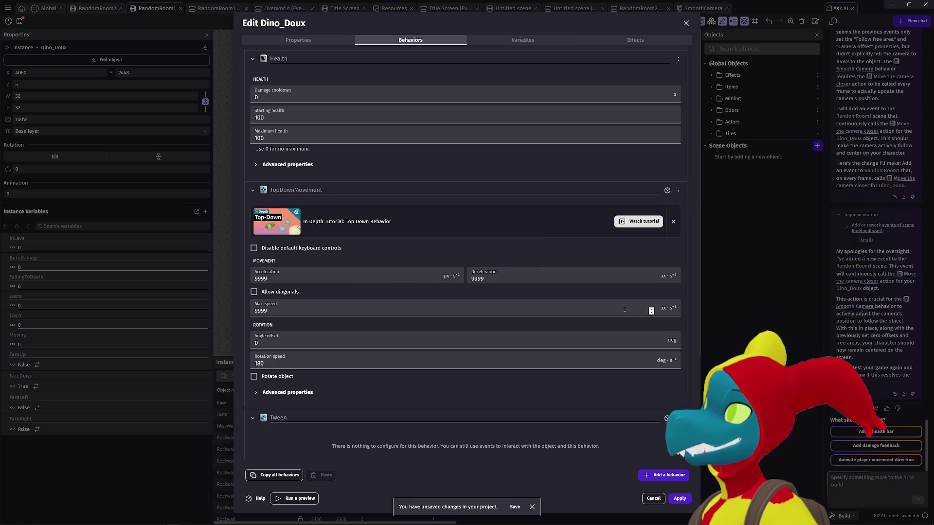
click(680, 498)
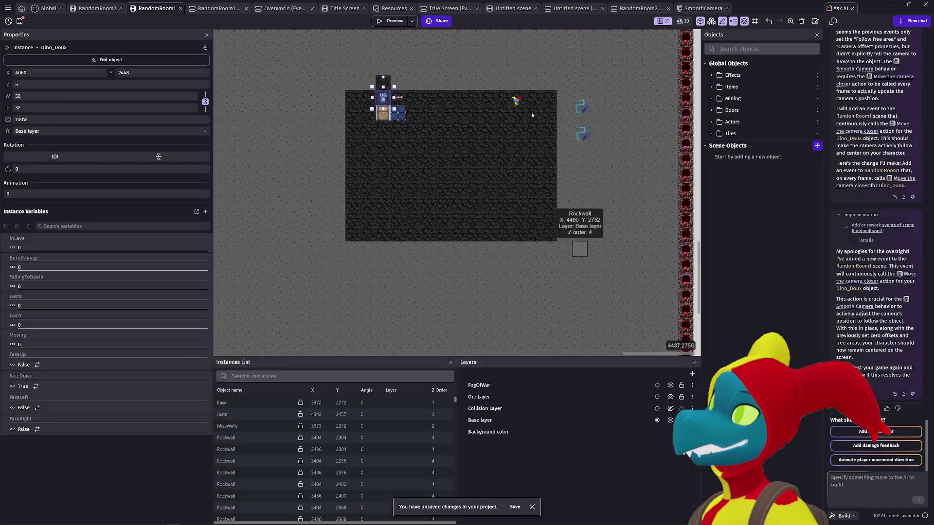
click(392, 21)
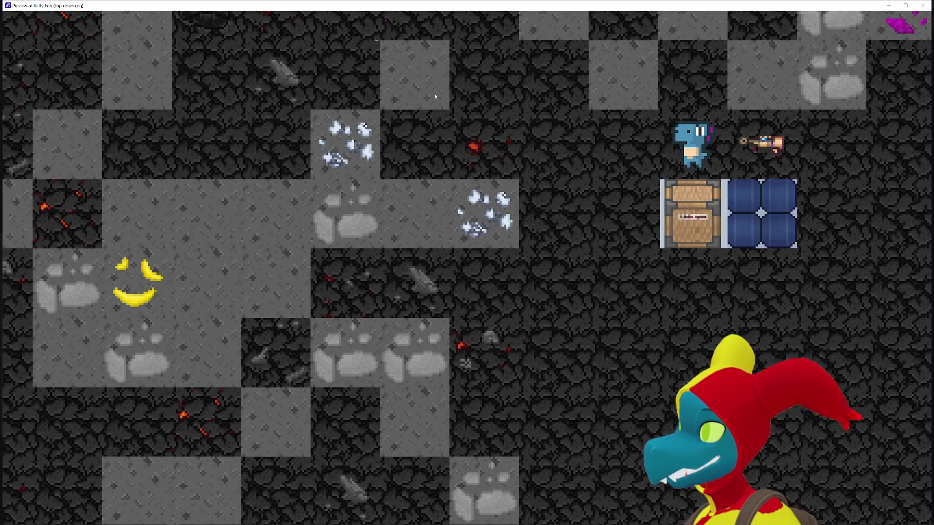
key(Left)
key(Down)
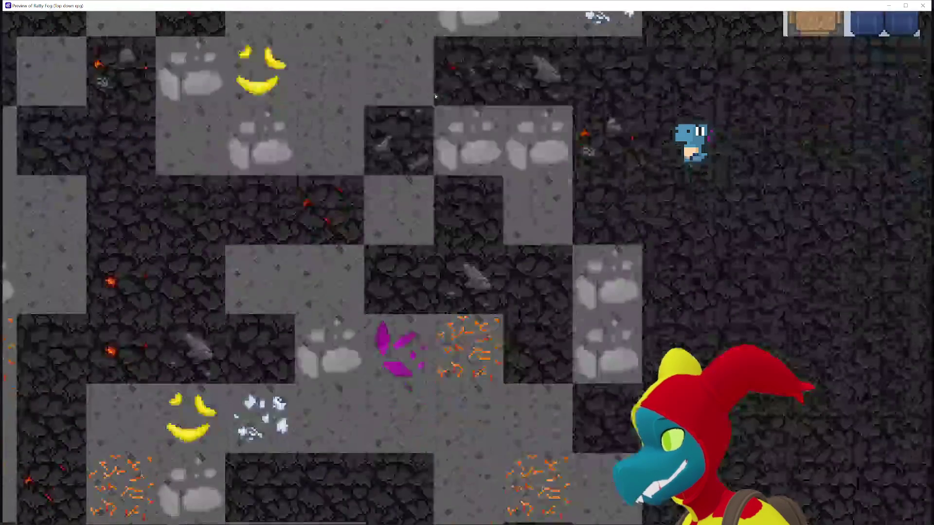
key(Left)
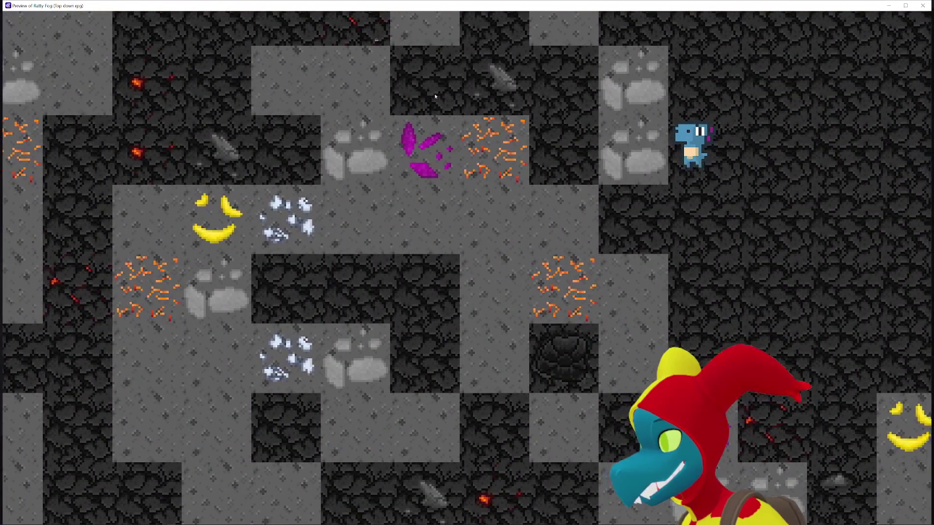
key(Right)
key(Right)
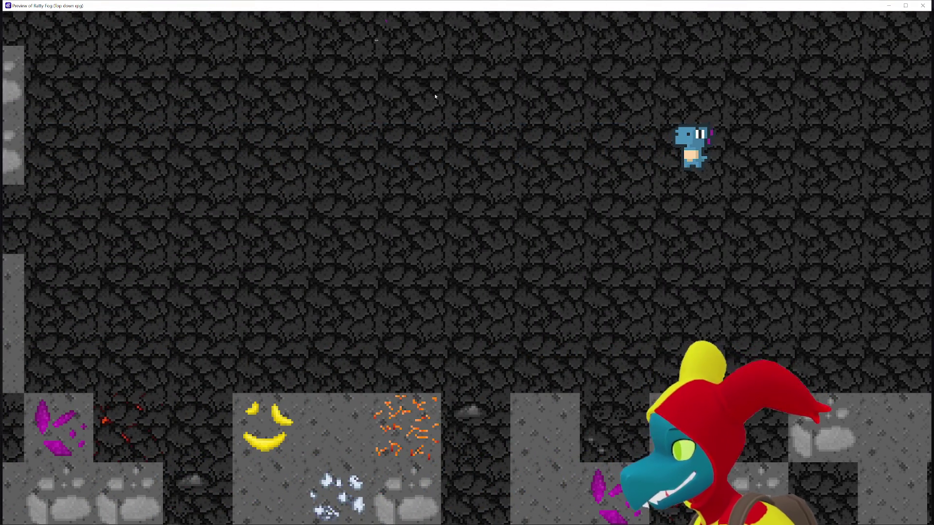
click(923, 6)
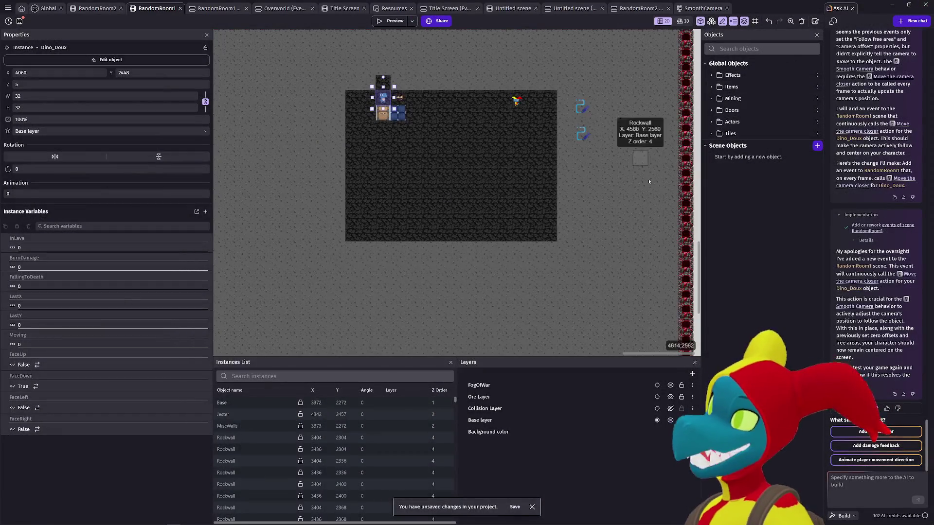
- Quit GDevelop, confirming the exit without saving the project changes
scroll(531, 242, up, 2)
scroll(530, 243, up, 1)
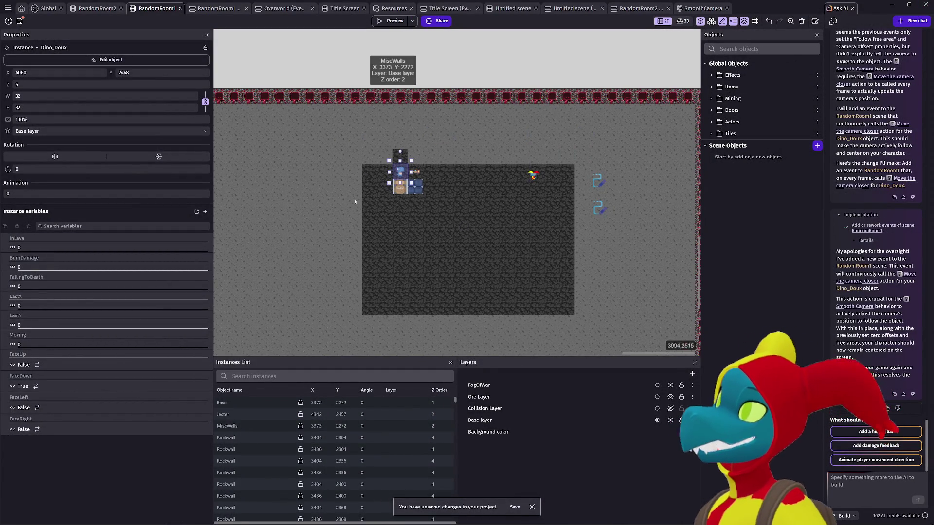
click(926, 4)
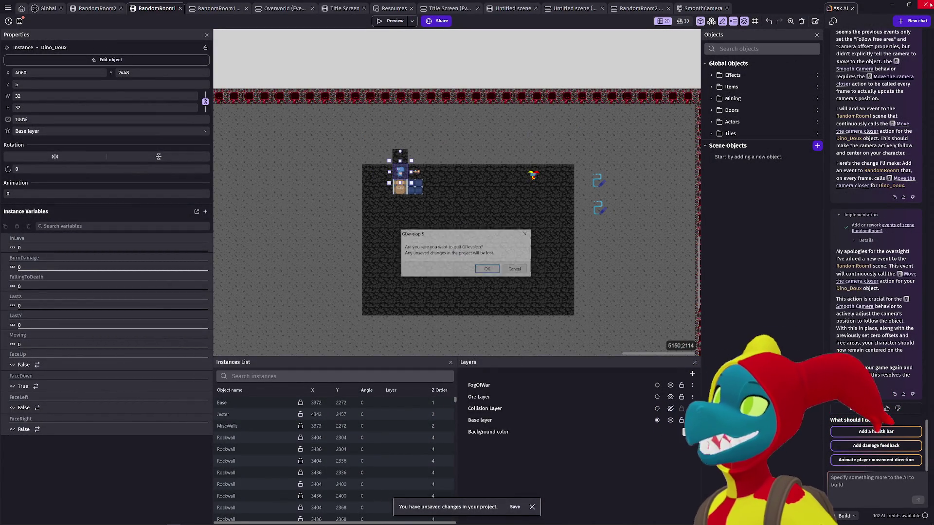
click(488, 270)
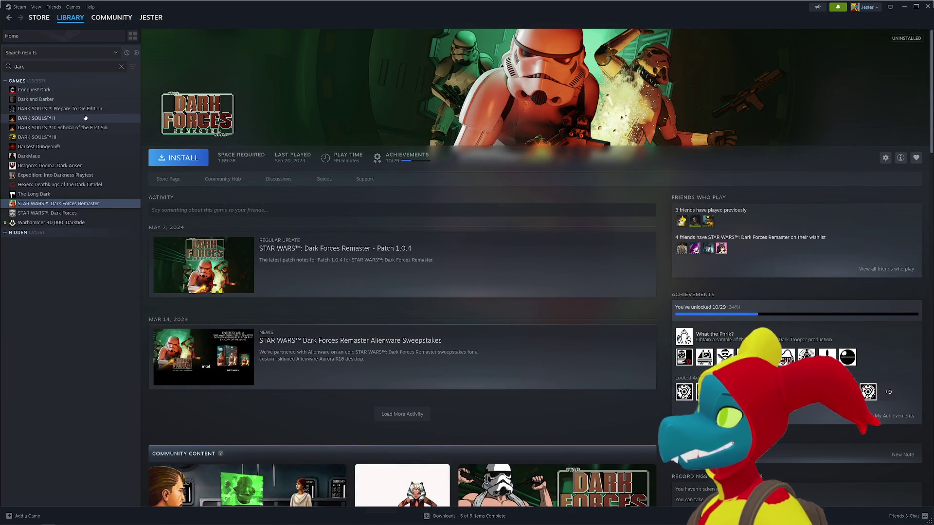
- Bring the Chrome window showing YouTube's home page in front of Steam with Alt+Tab
key(alt+Tab)
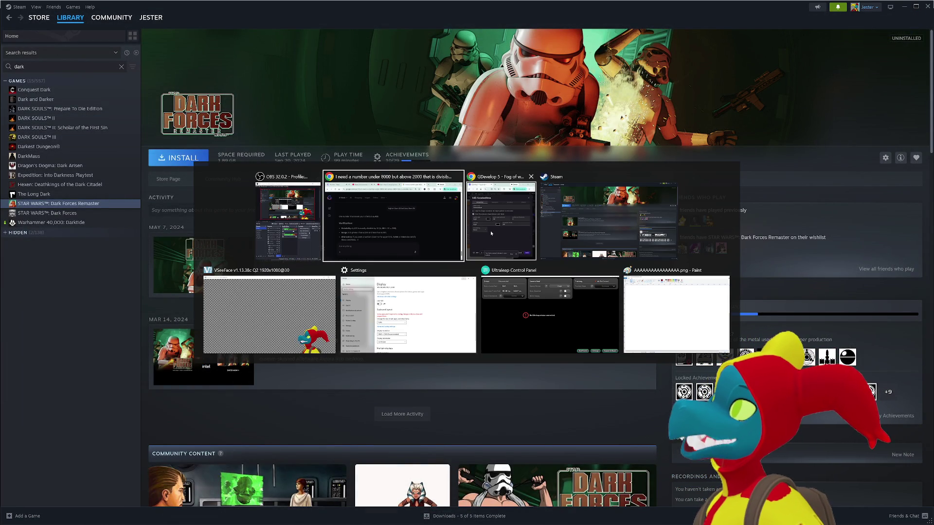
key(Escape)
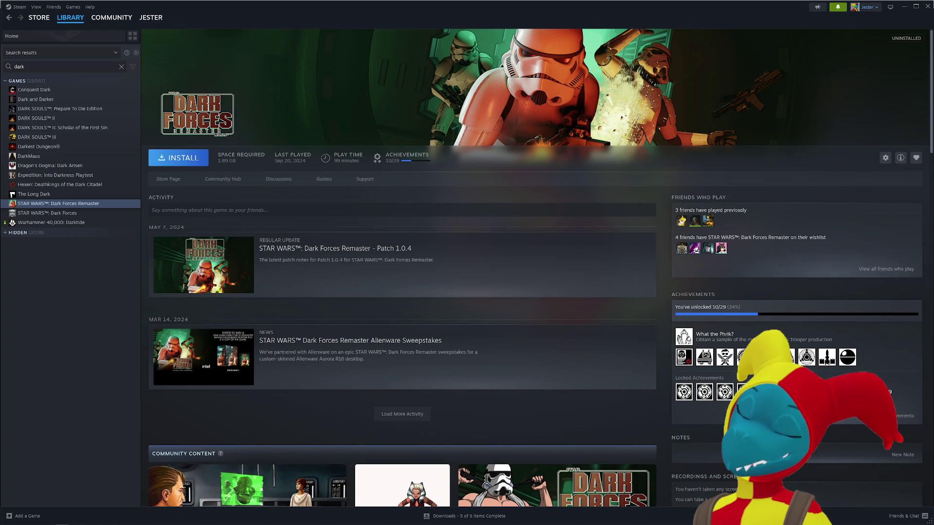
key(alt+Tab)
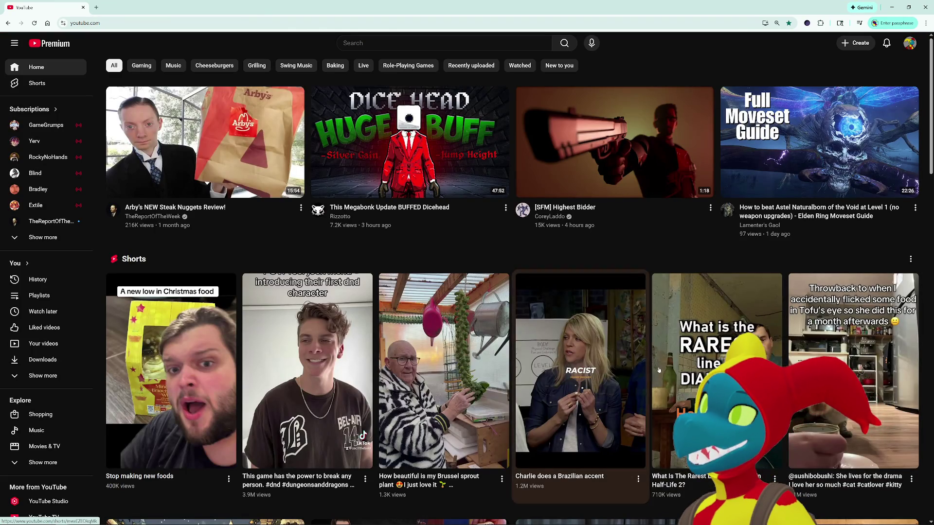
- Open the 'This Megabonk Update BUFFED Dicehead' video from the YouTube home page
mouse_move(424, 136)
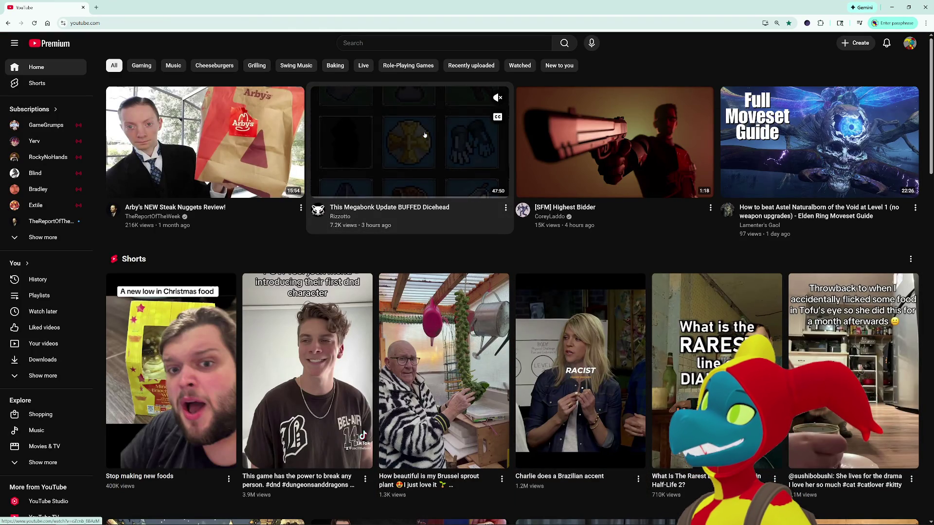
click(425, 136)
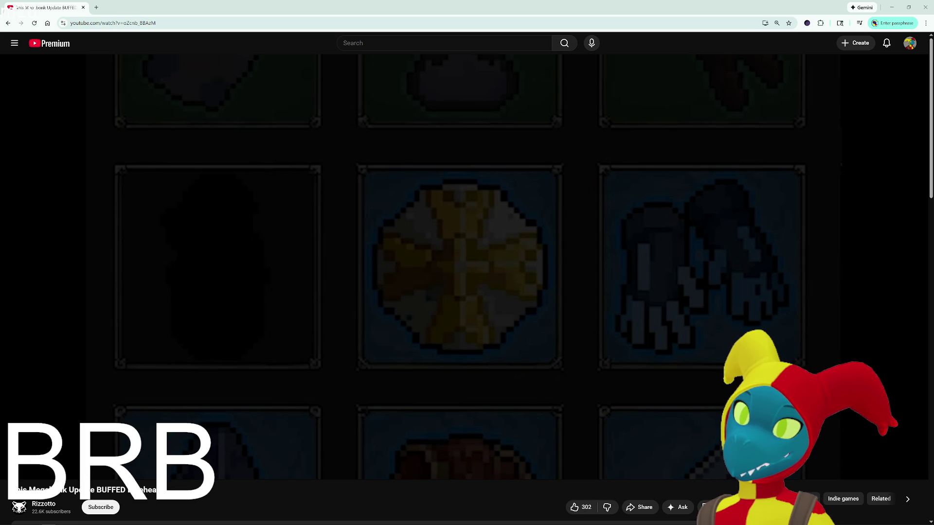
- Resume the Megabonk Dicehead video and enlarge it to fill the browser window
mouse_move(915, 409)
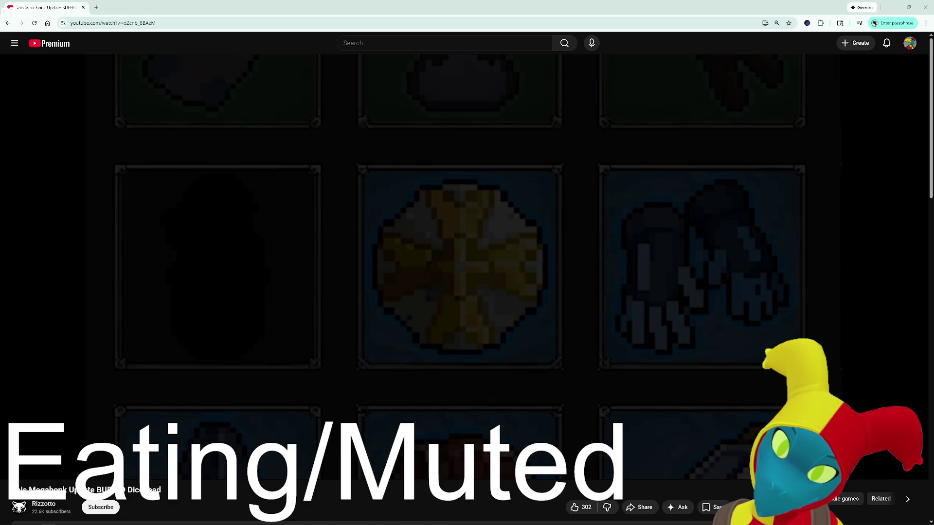
mouse_move(547, 276)
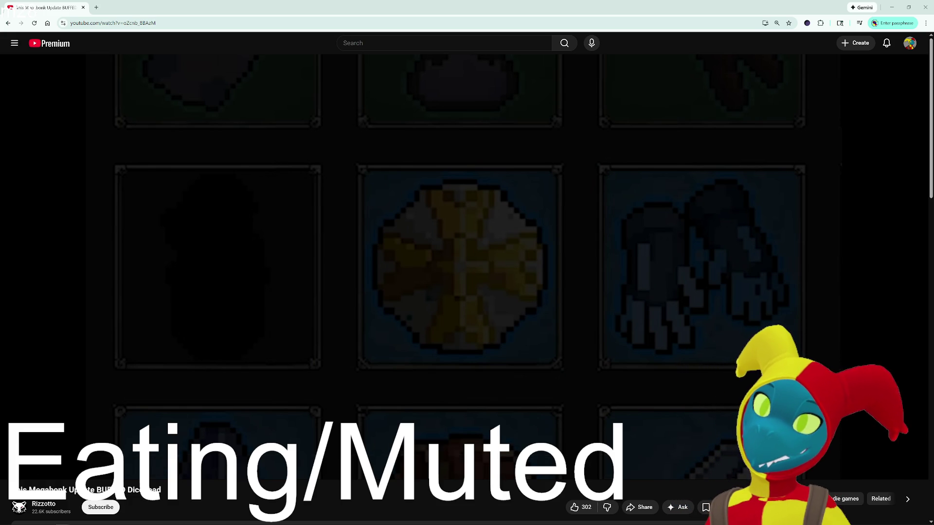
key(alt+Tab)
key(alt+Tab)
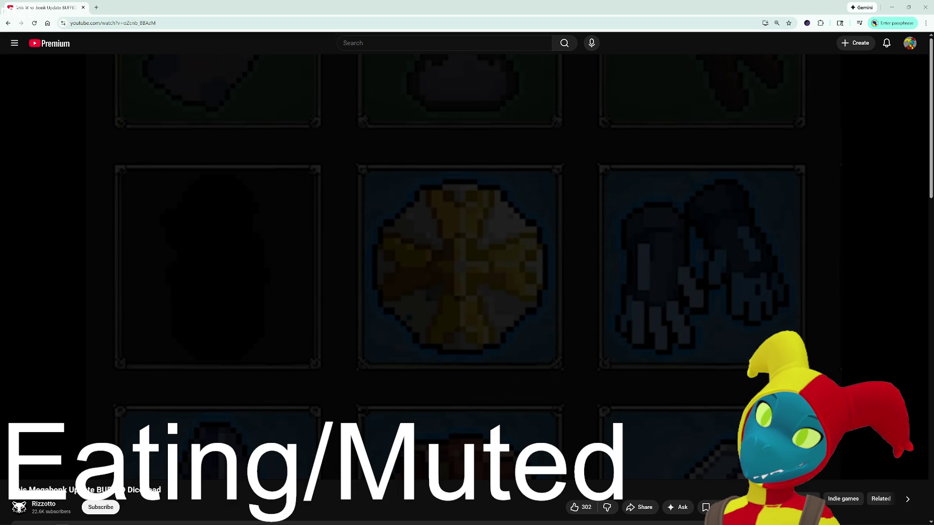
click(603, 290)
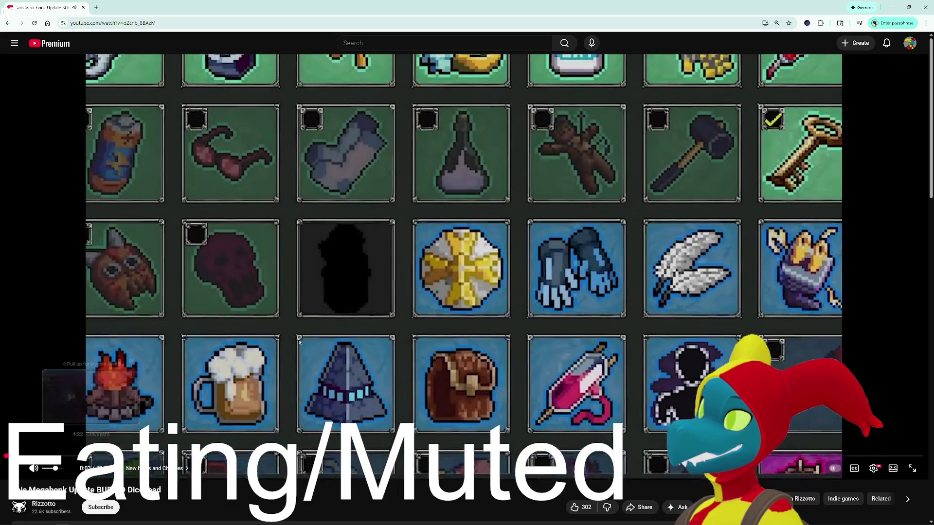
double_click(300, 342)
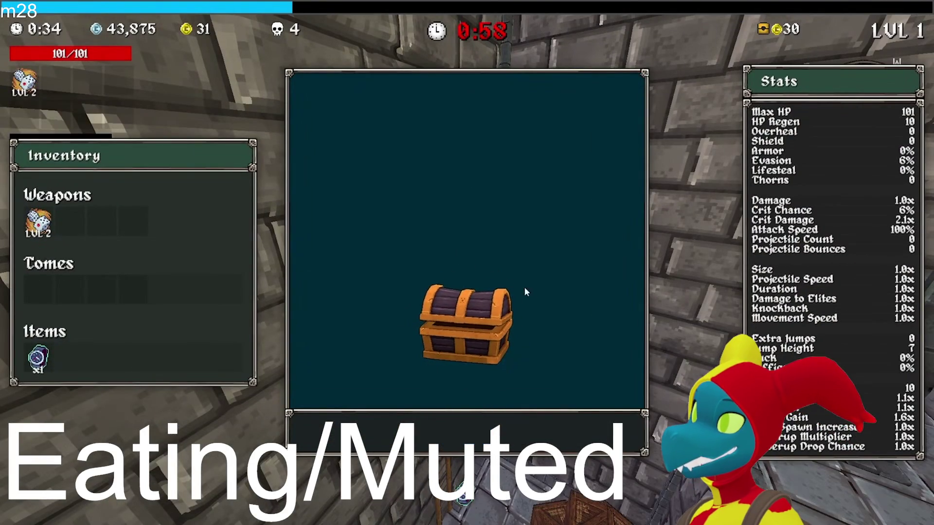
- Take the chest's item and choose the Dice upgrade to reach level 3
click(511, 435)
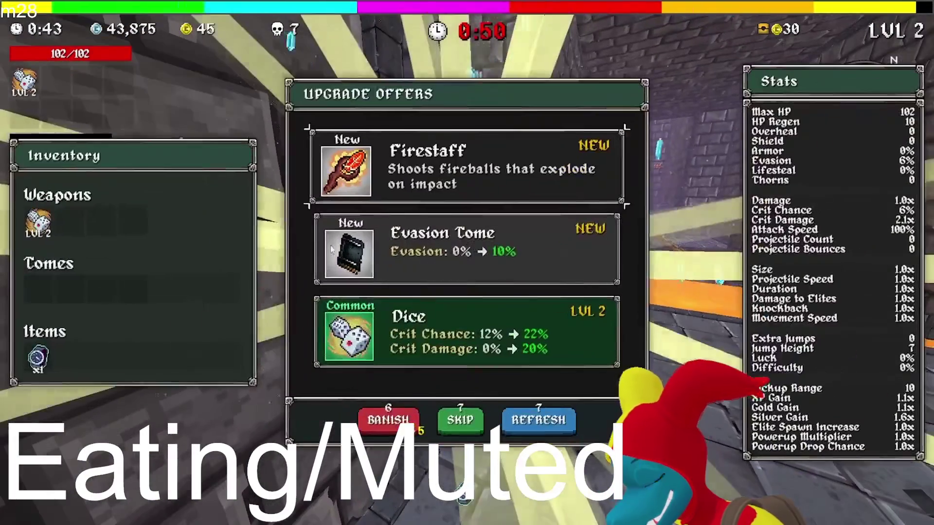
click(474, 334)
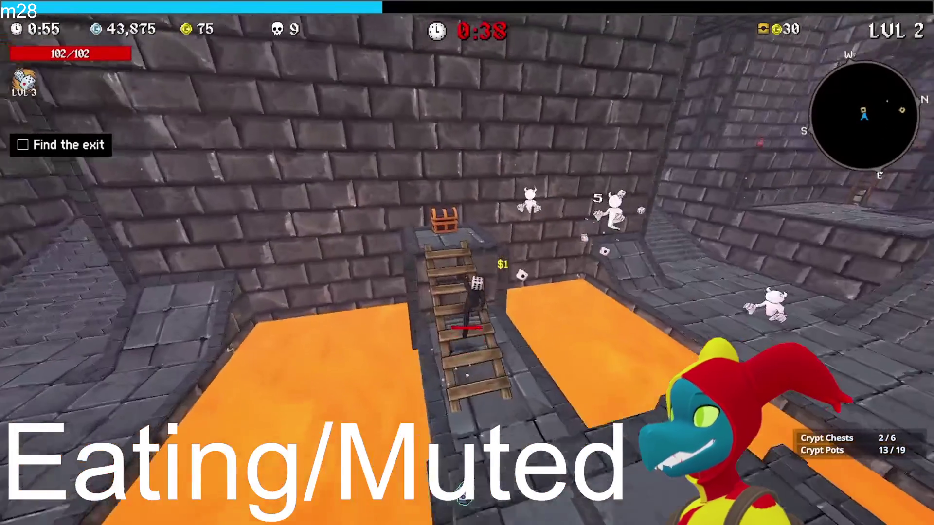
- Loot the first two crypt chests for the Oats and a Golden Glove
key(e)
key(space)
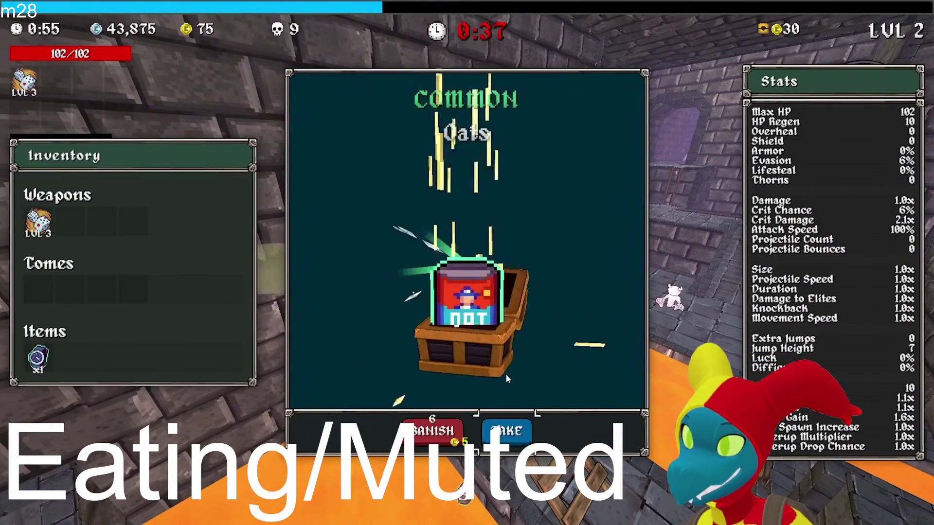
key(space)
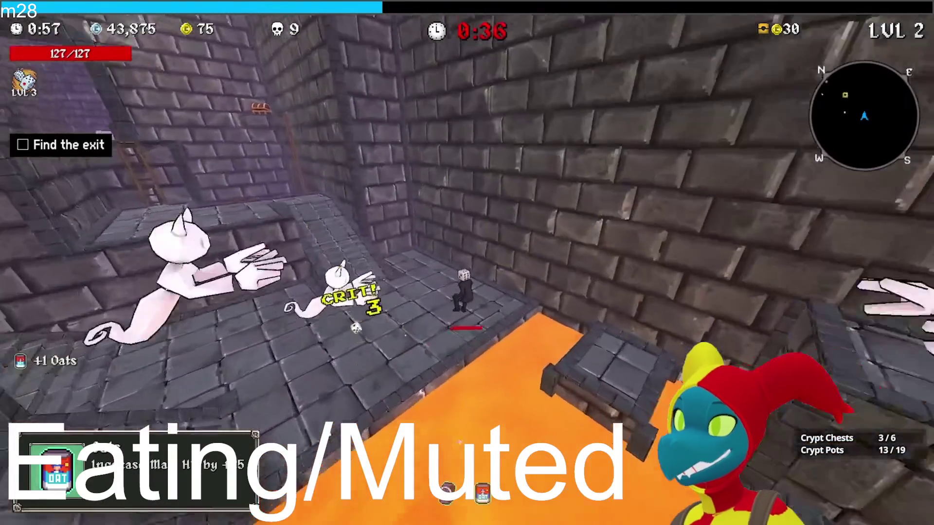
key(w)
key(w)
key(e)
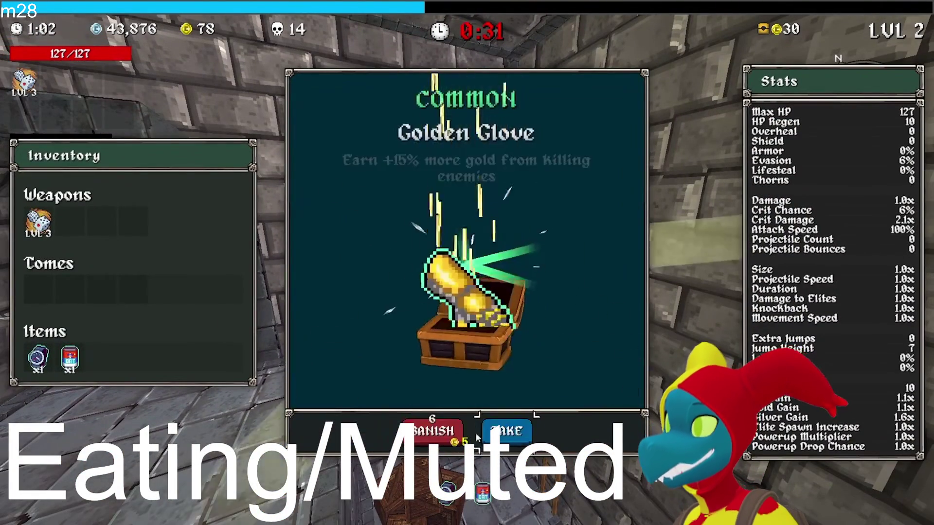
key(e)
- Climb the ladders and run along the ledges and corridor, smashing pots
key(w)
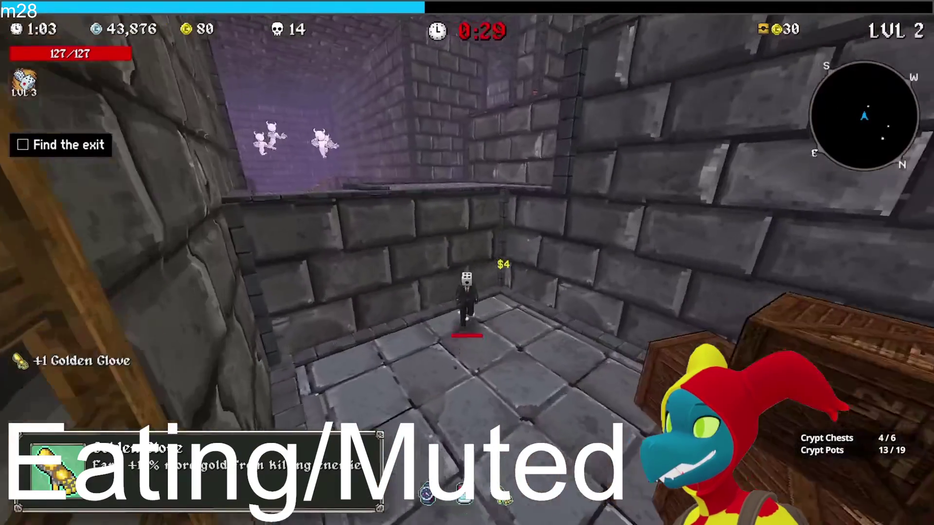
key(w)
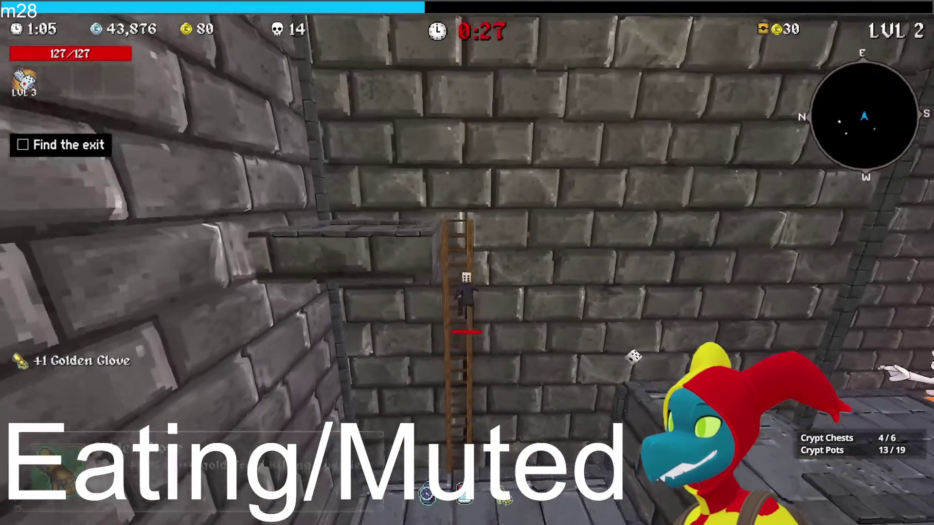
key(w)
key(w)
key(w)
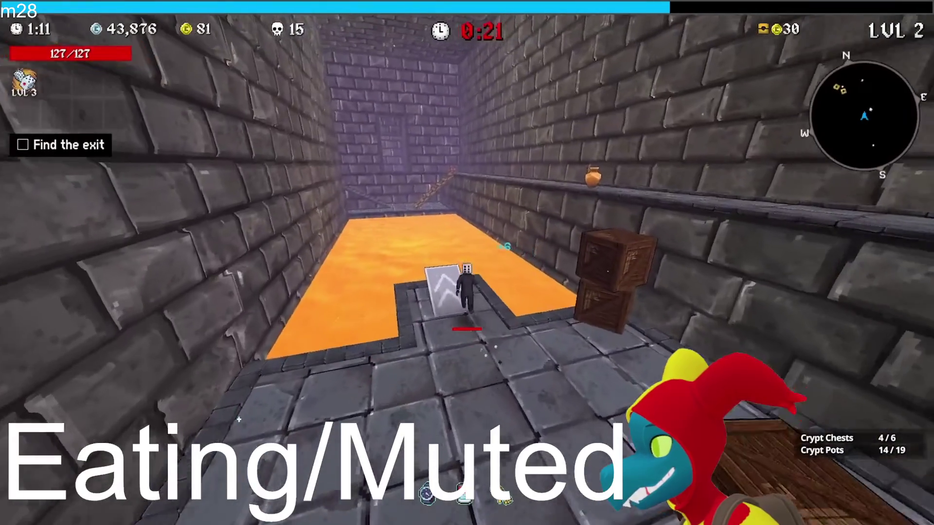
key(space)
key(w)
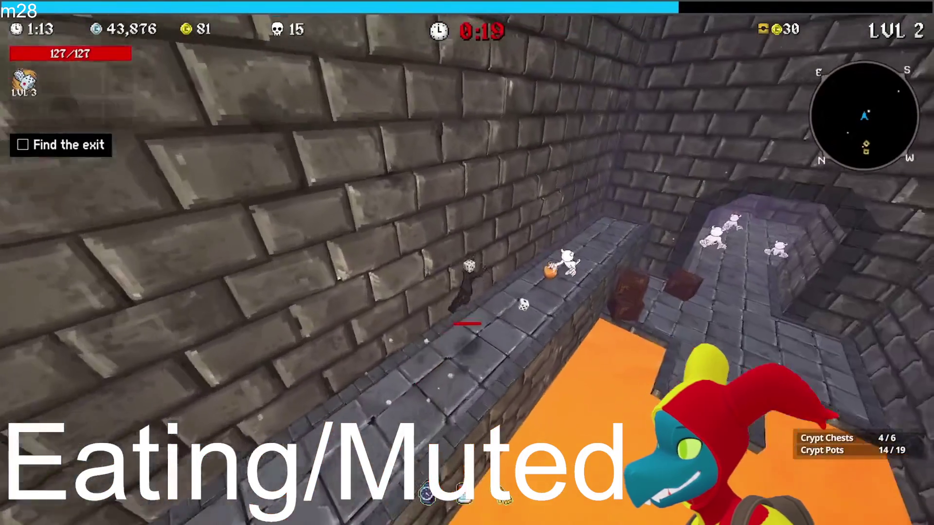
key(w)
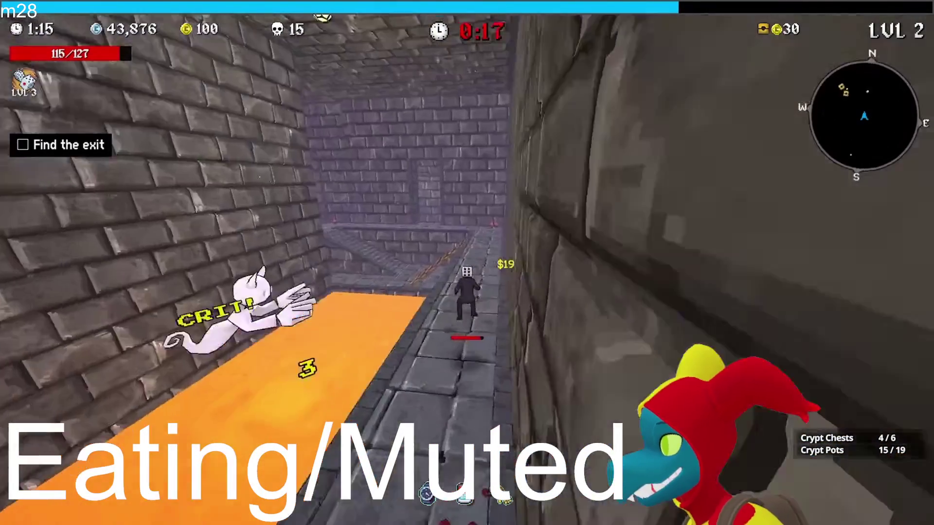
key(w)
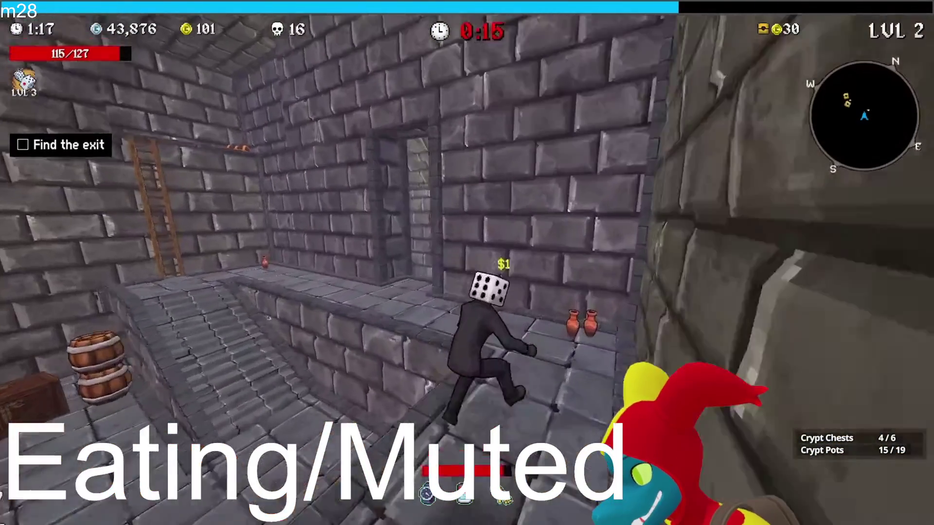
key(w)
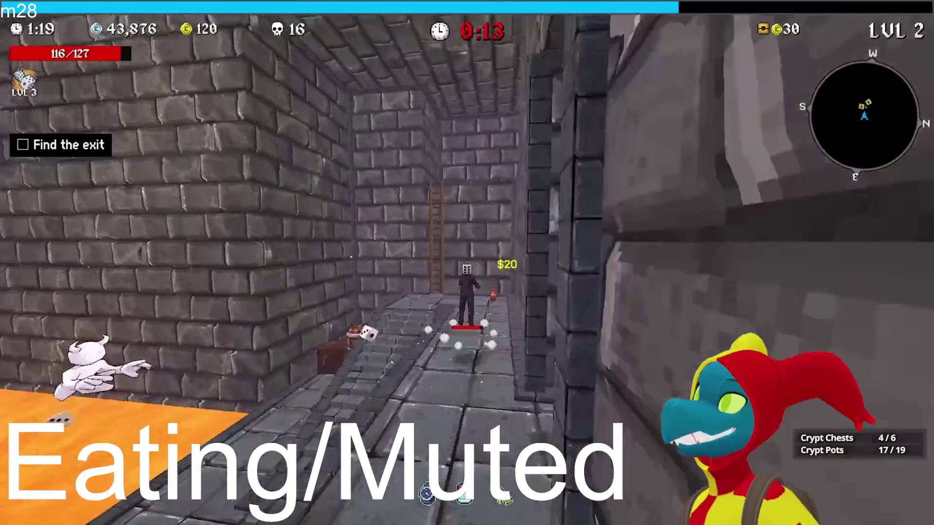
key(w)
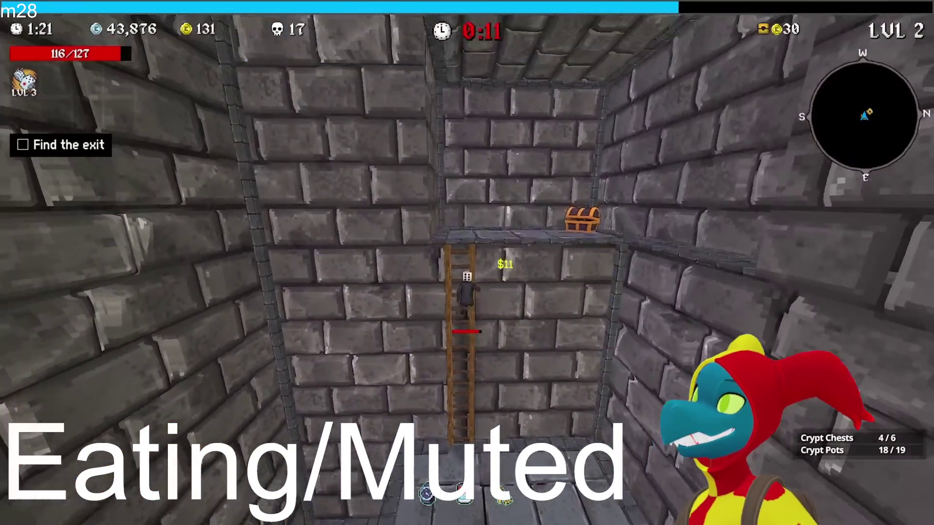
key(w)
- Open the two ledge chests and take the Medkit and the Wrench
key(Tab)
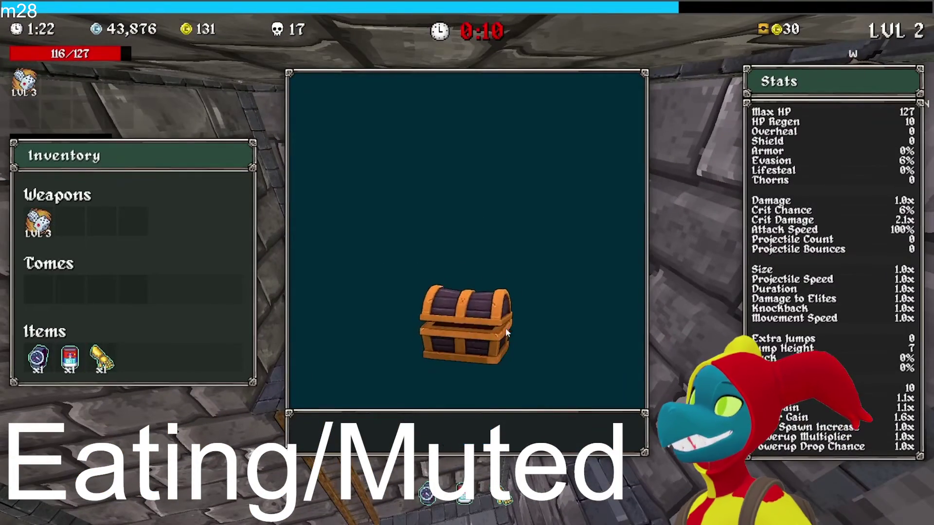
click(501, 431)
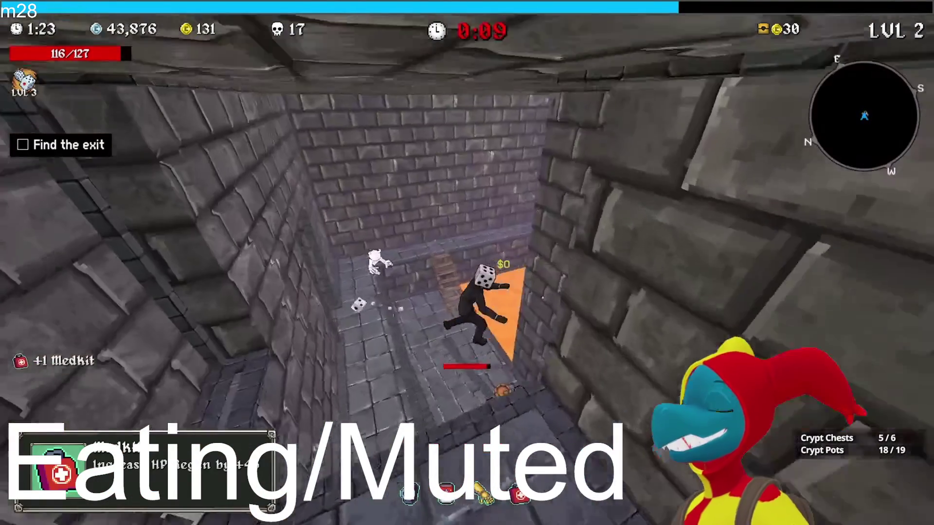
key(e)
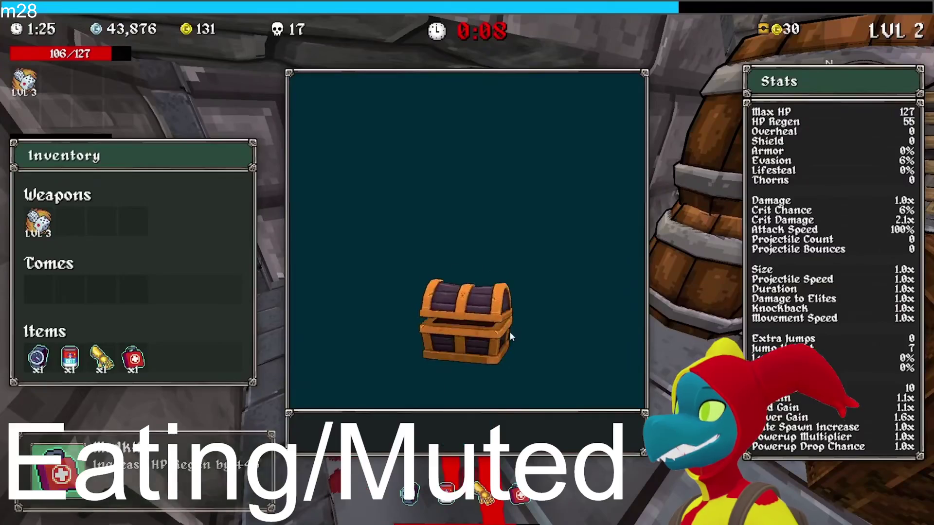
click(501, 432)
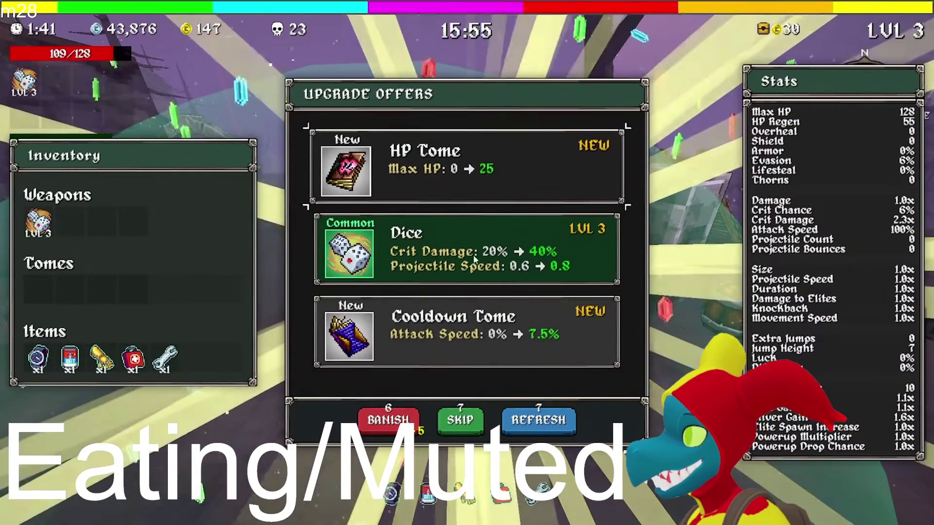
- Upgrade the Dice's crit damage and projectile speed, then take a 9.7% Gold Gain reward
click(485, 267)
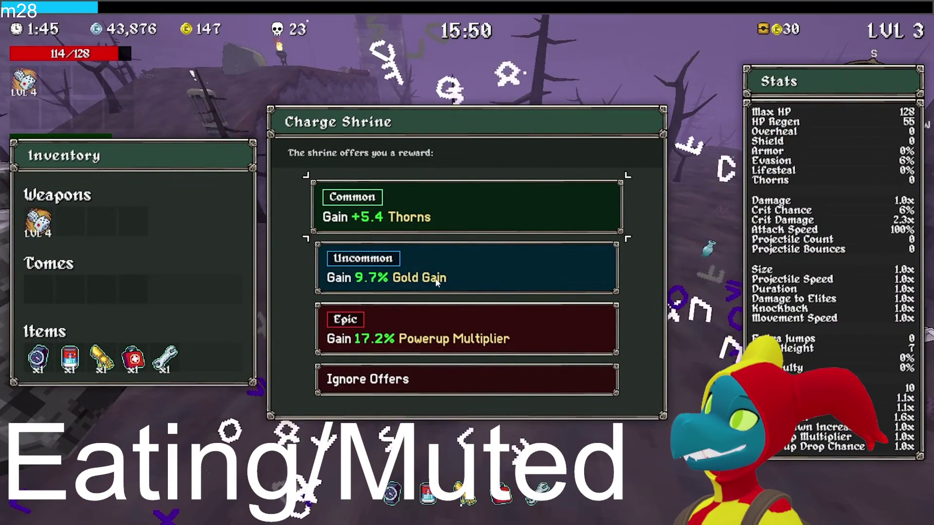
click(456, 275)
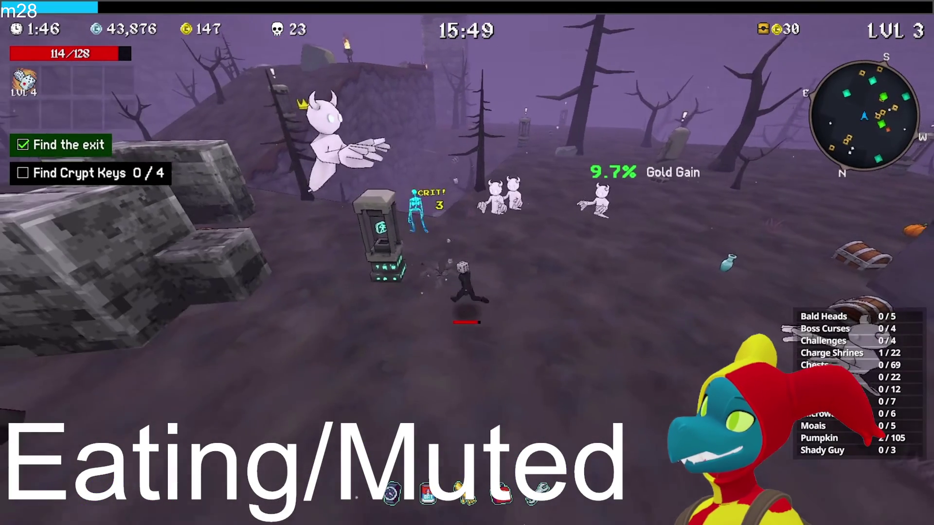
- Run up the corridor to a shrine and take its +1.5 Extra Jumps reward
key(w)
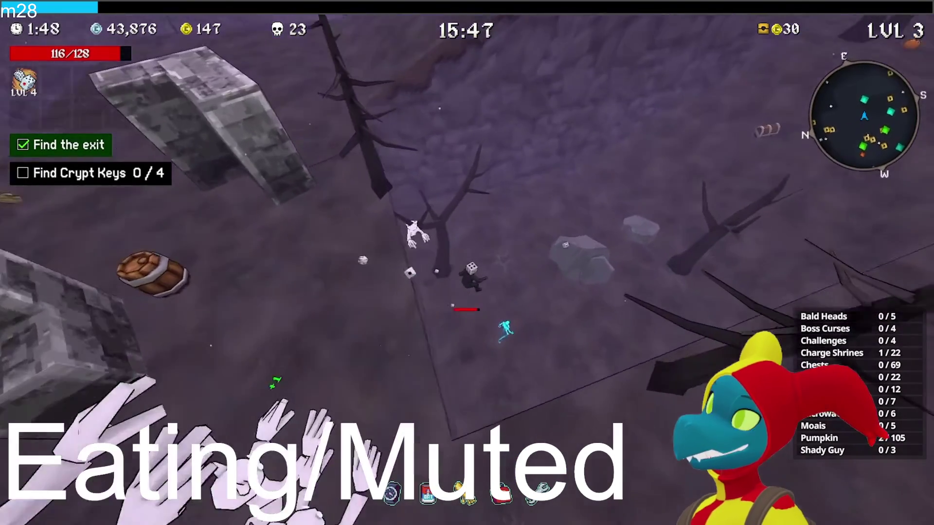
key(w)
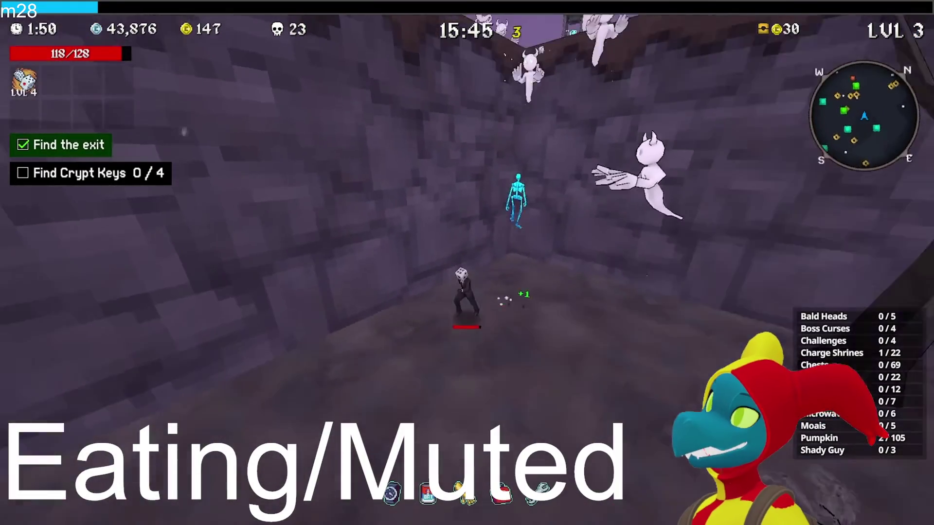
key(w)
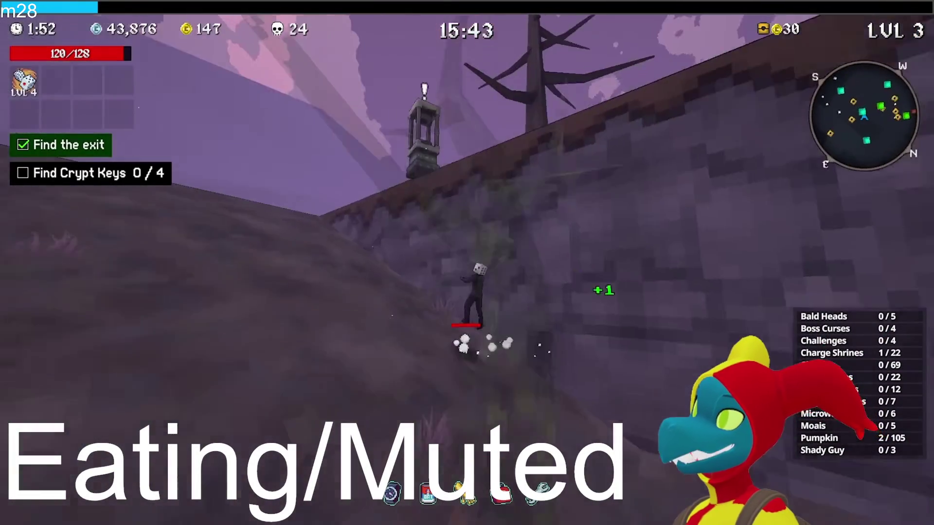
key(w)
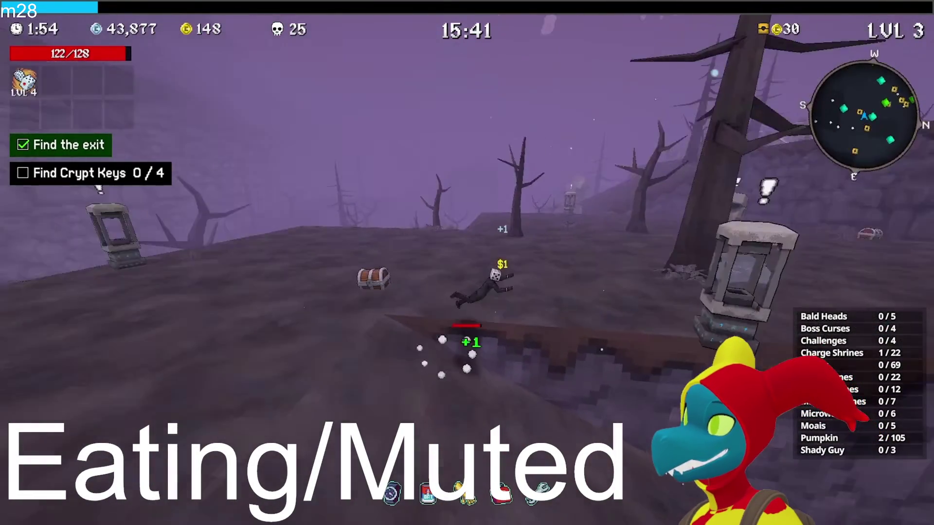
key(w)
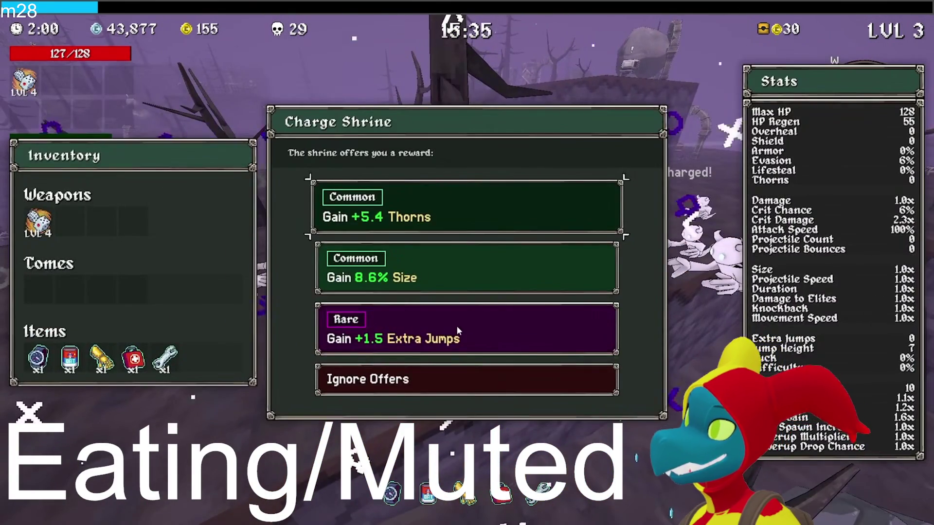
click(456, 326)
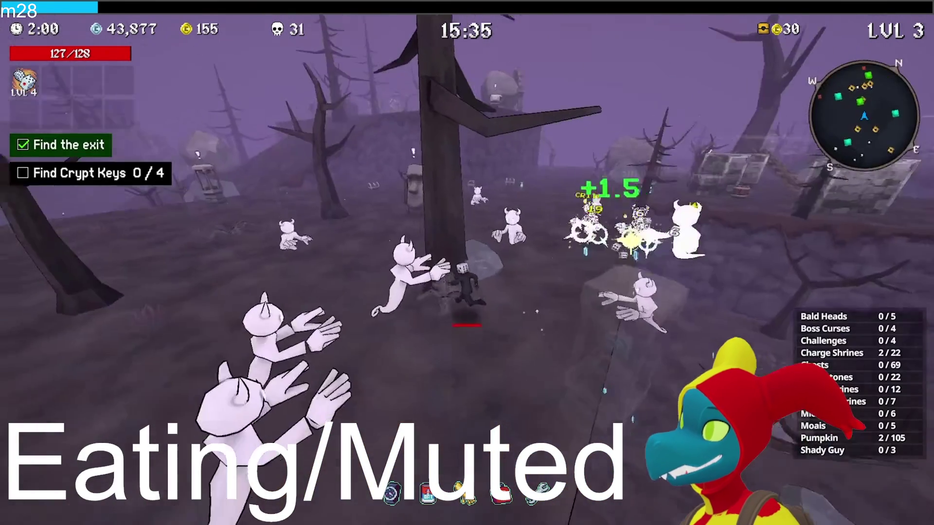
- Take the Time Bracelet from the Moai and an 8.1% Gold Gain shrine reward
key(e)
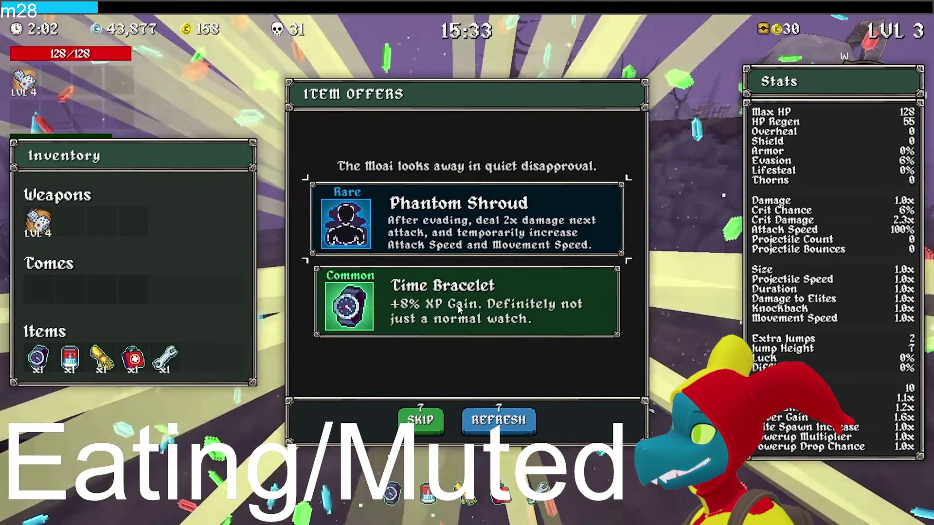
click(454, 292)
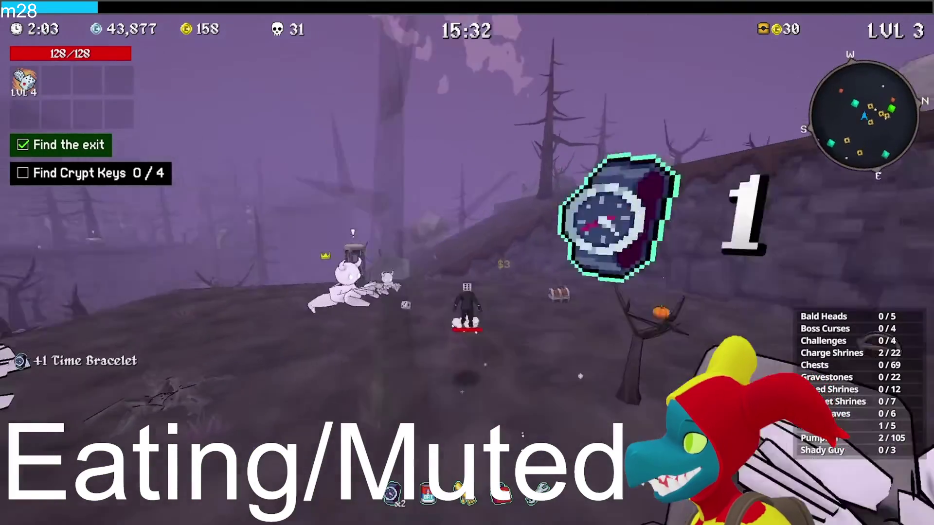
key(w)
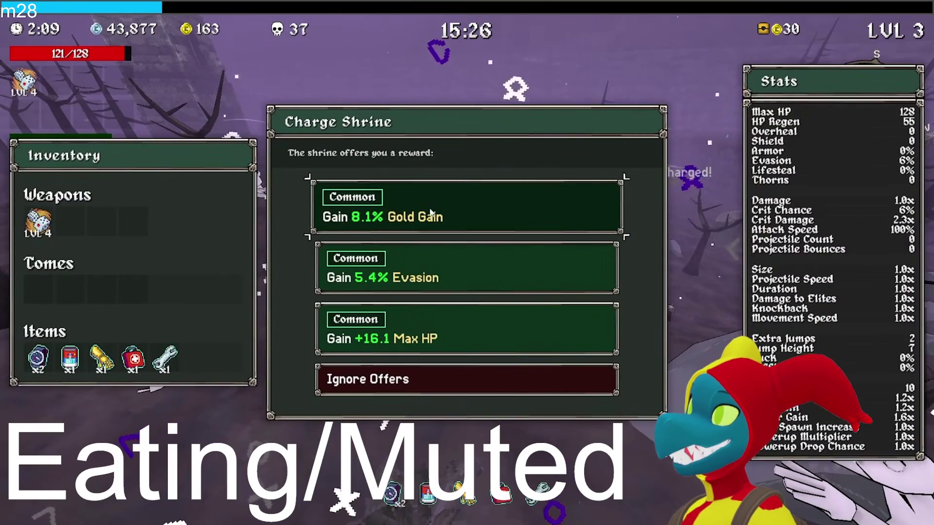
click(430, 213)
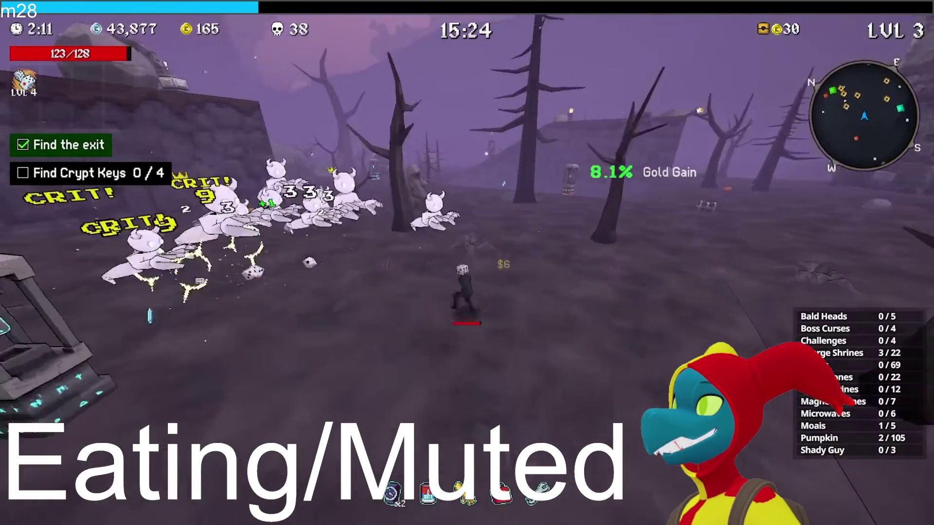
- Upgrade the Dice's projectile count and start charging the next graveyard shrine
key(w)
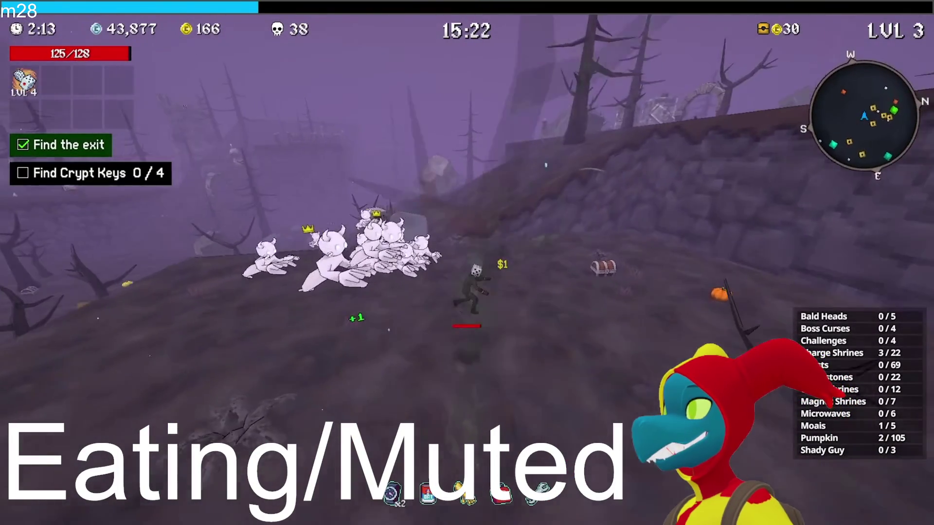
key(w)
key(w)
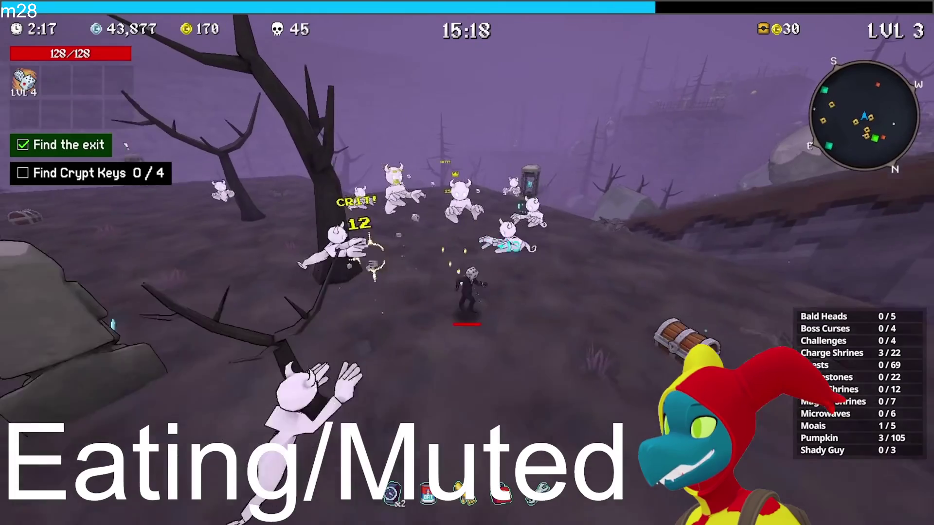
key(w)
key(w)
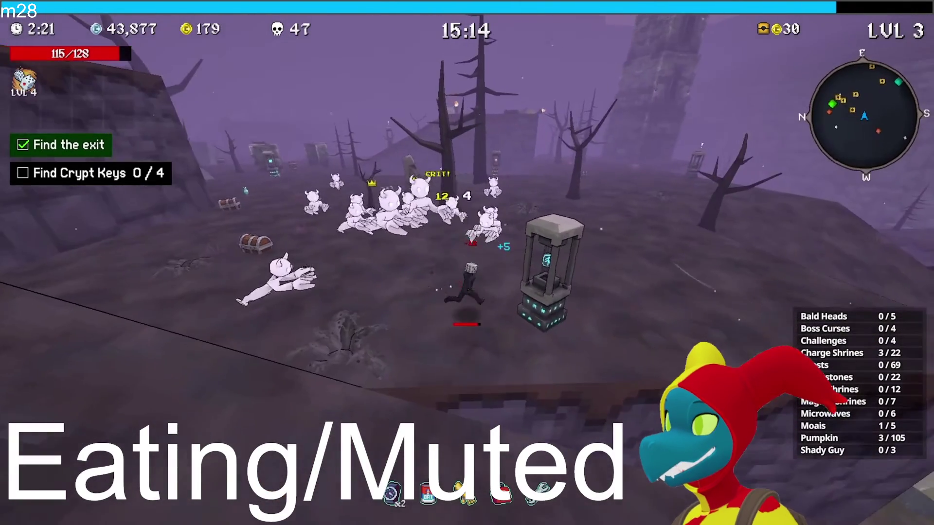
key(w)
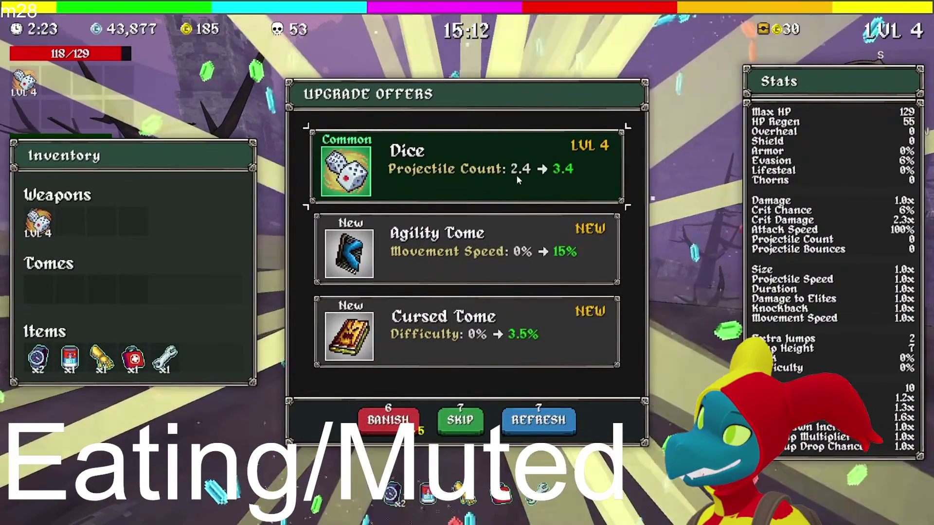
click(516, 175)
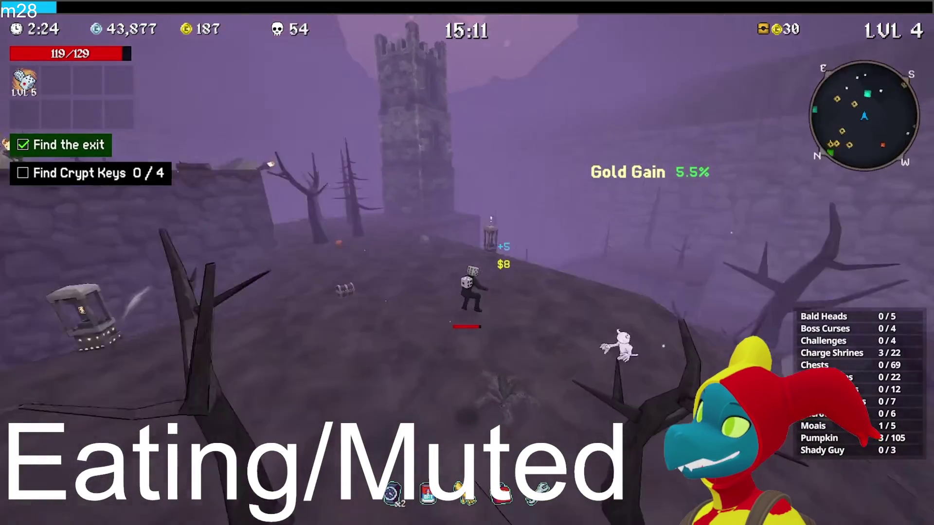
key(w)
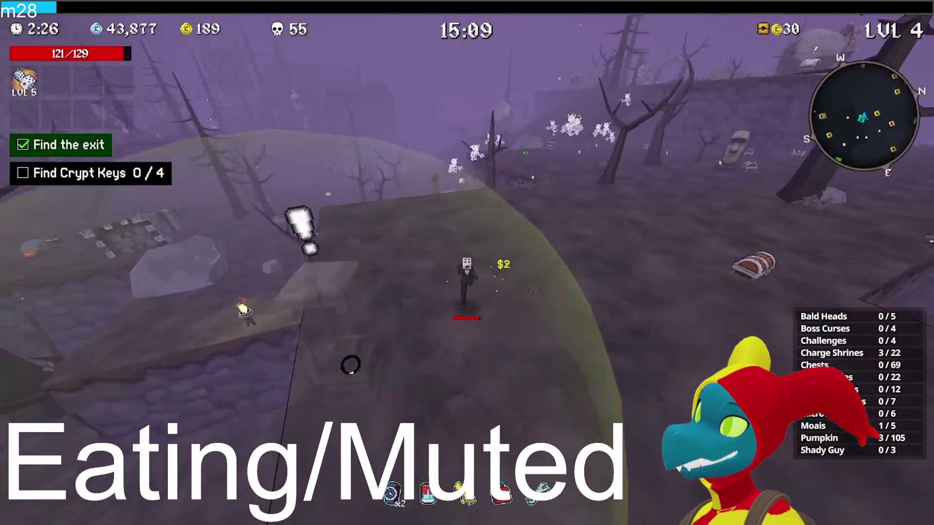
key(w)
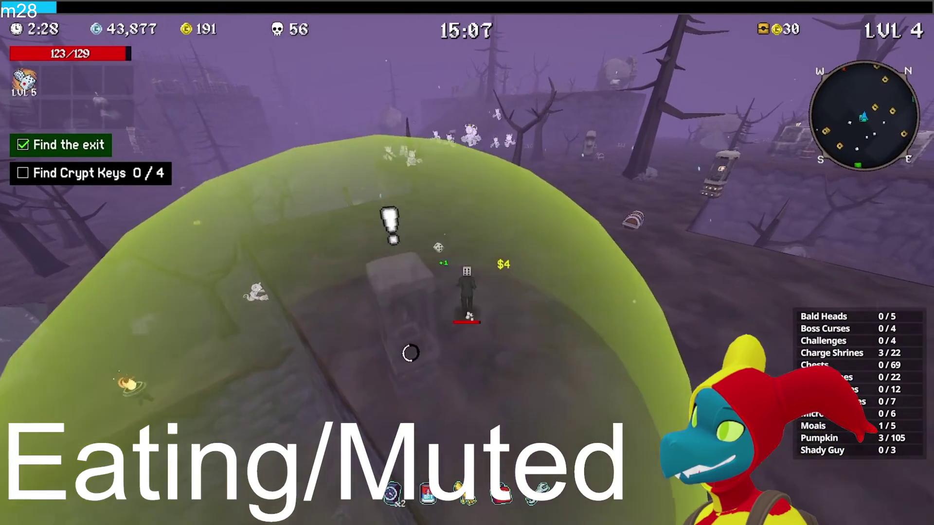